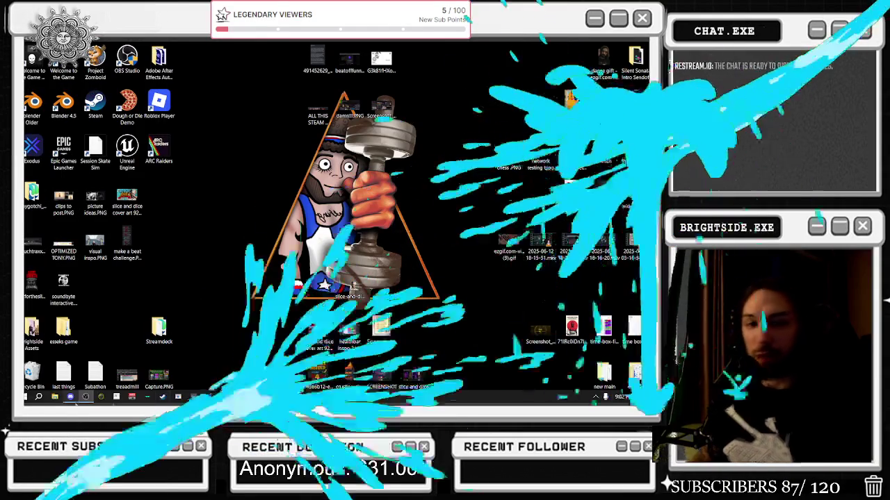
- Open File Explorer at the SilentSonata_ii project folder and select its .uproject file
click(55, 397)
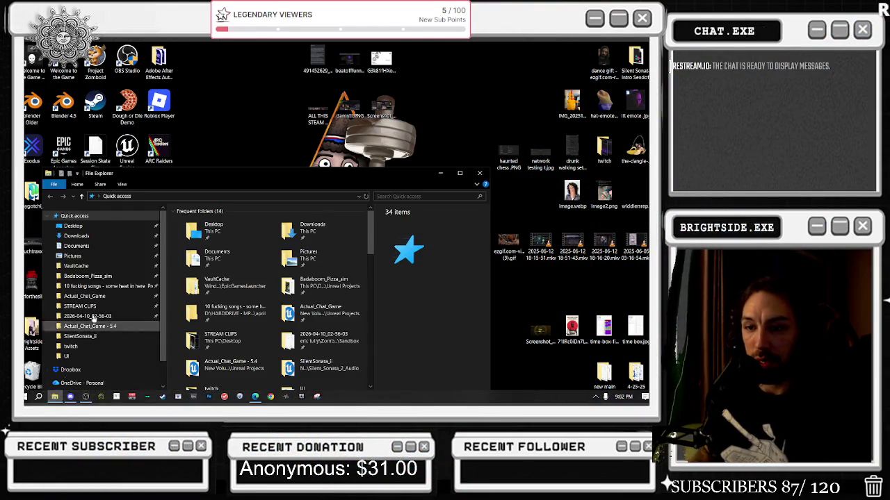
scroll(127, 316, down, 1)
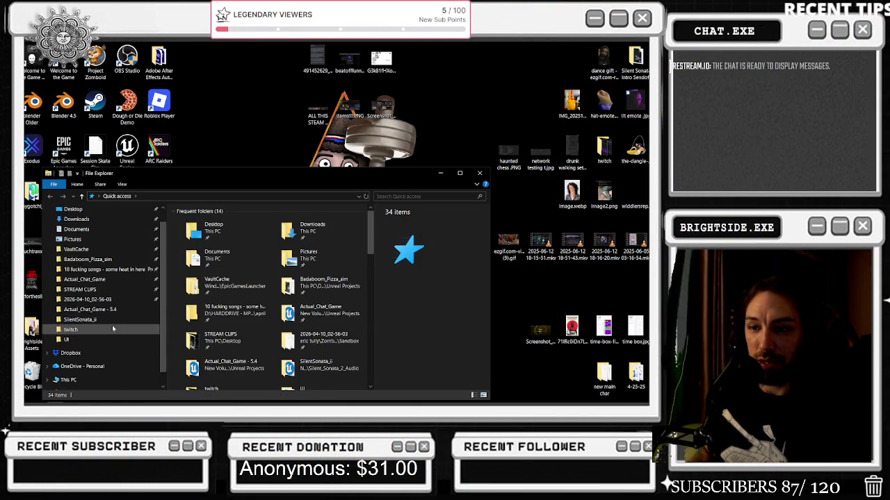
click(100, 320)
click(205, 267)
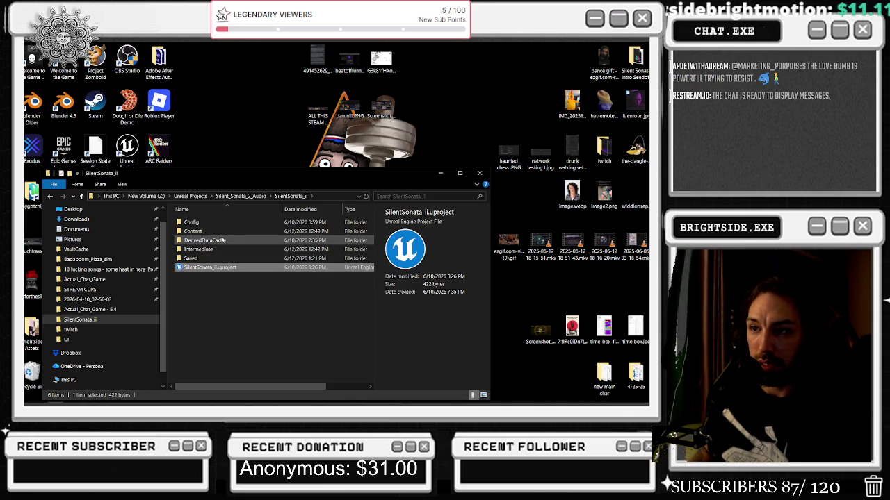
- Look in the Config folder, then browse Content > Variant_Horror > Blueprints and back to Content
double_click(191, 223)
click(290, 196)
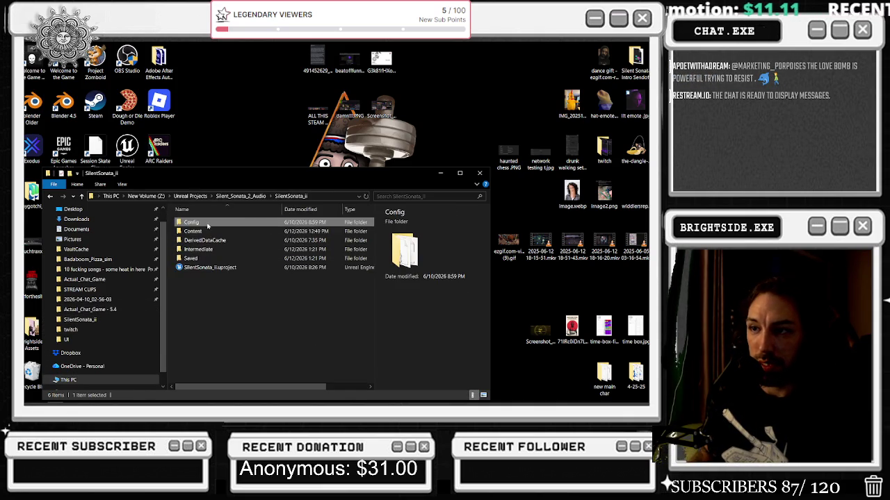
double_click(195, 232)
double_click(202, 295)
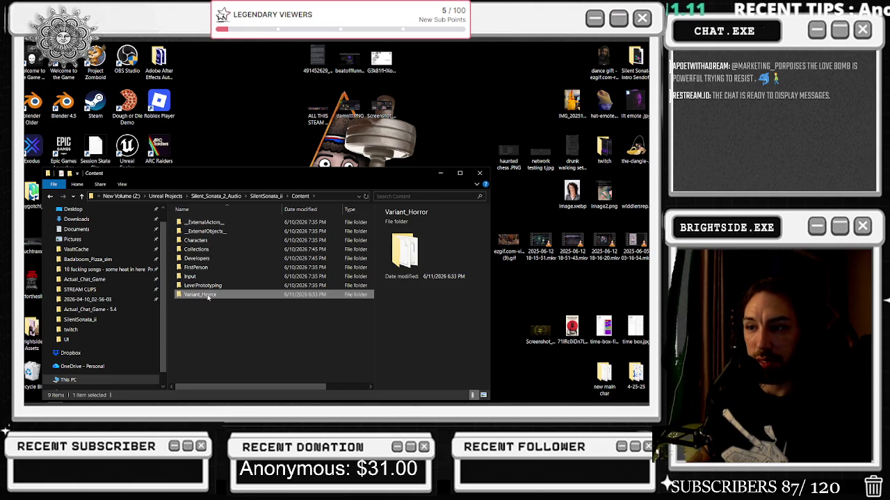
double_click(205, 223)
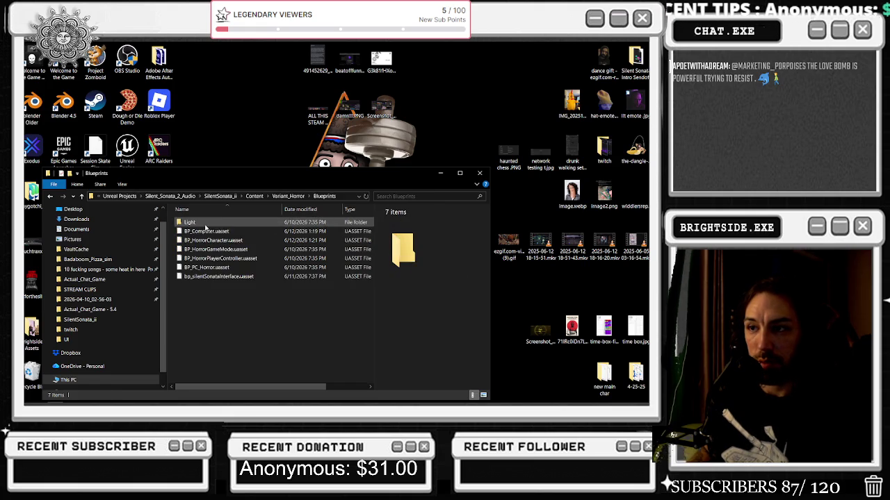
click(49, 197)
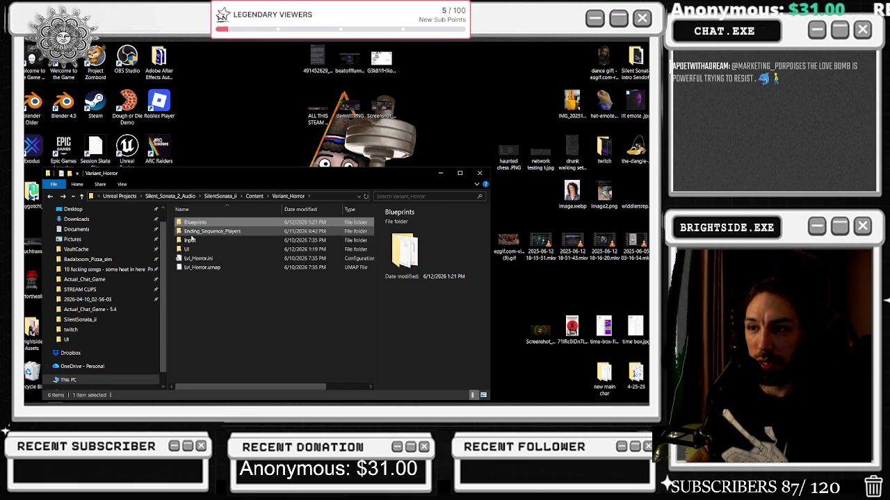
click(52, 197)
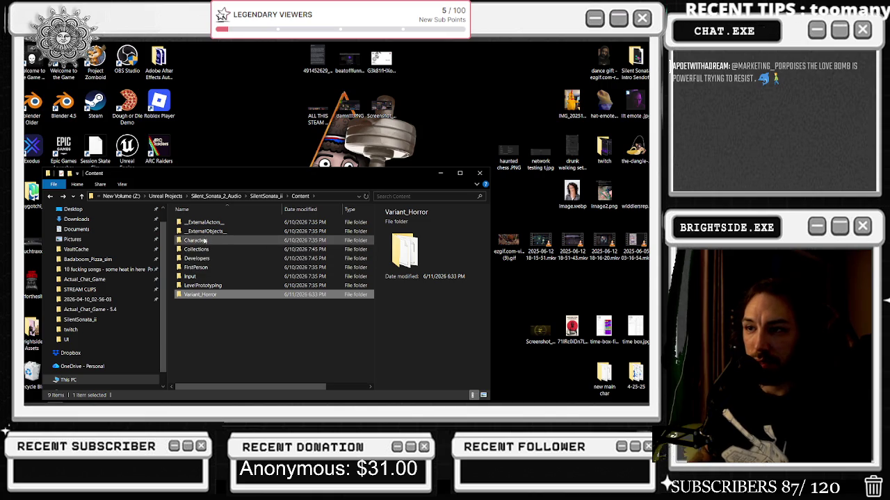
- Revisit Blueprints, return to the project root, then open Content > Variant_Horror > UI
double_click(216, 295)
double_click(197, 222)
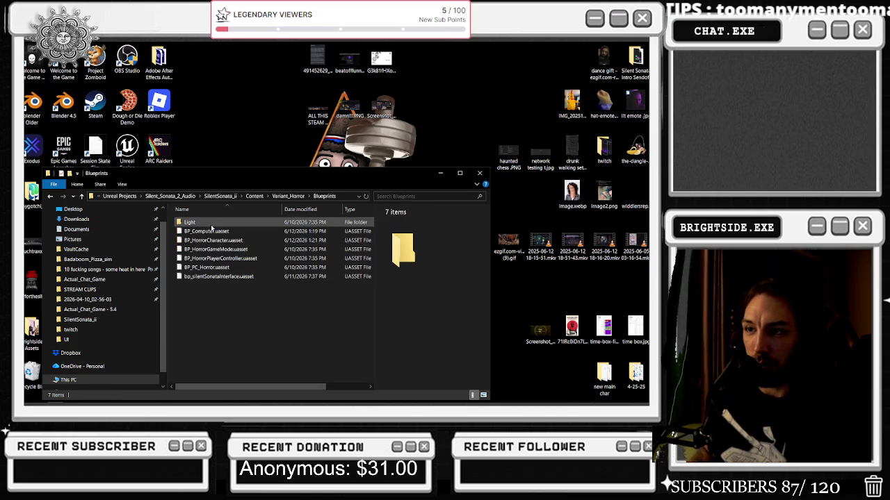
click(50, 197)
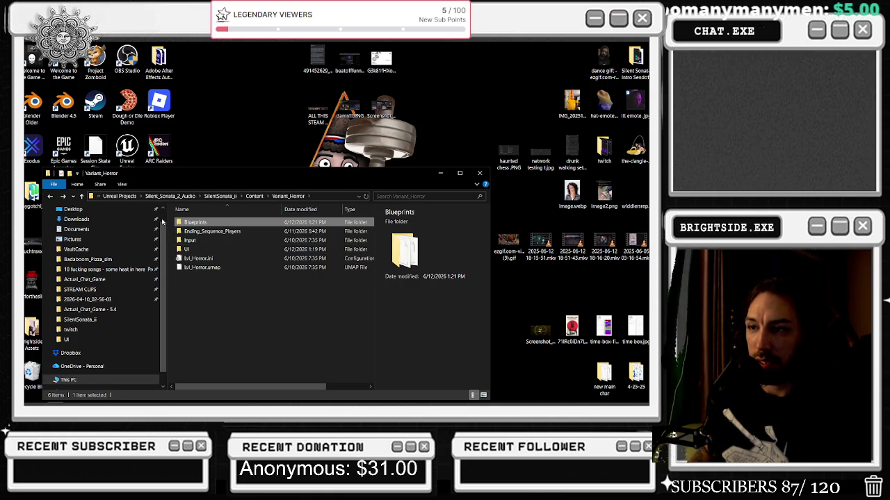
click(52, 199)
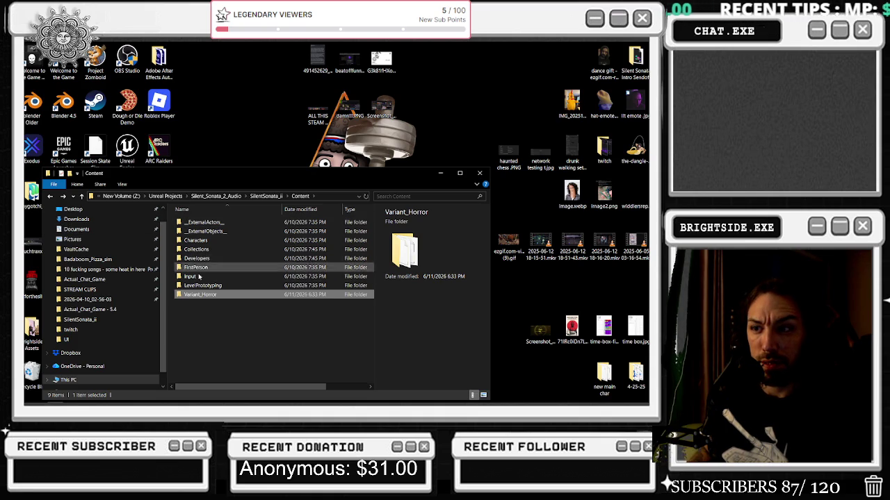
click(48, 198)
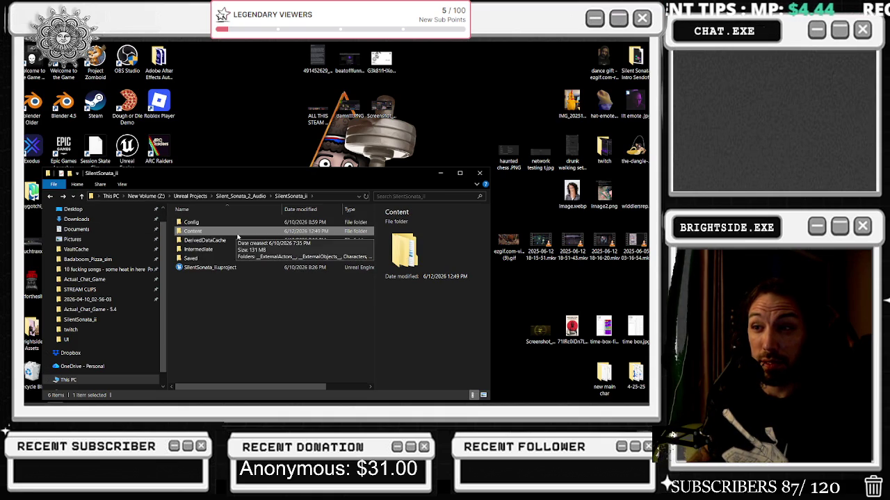
double_click(198, 231)
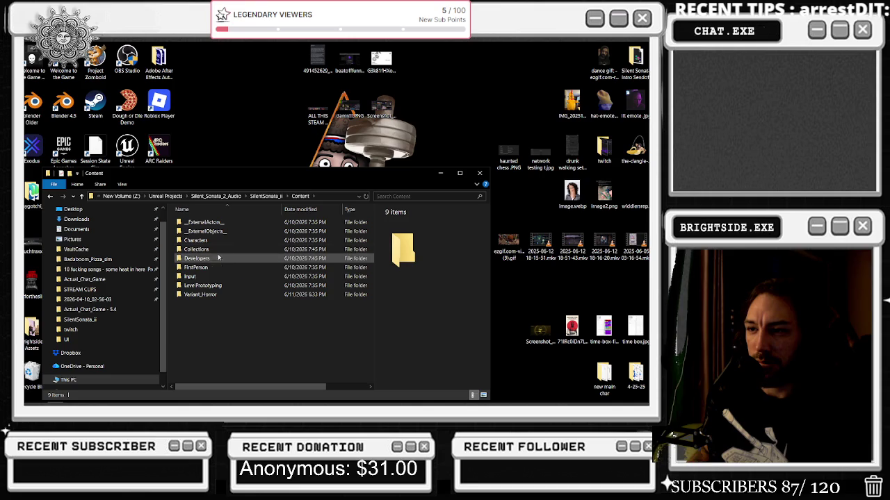
double_click(208, 295)
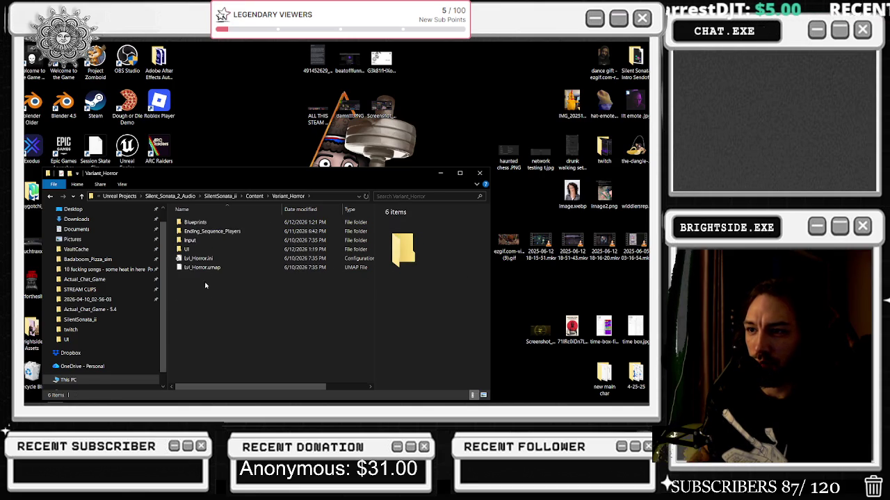
double_click(222, 247)
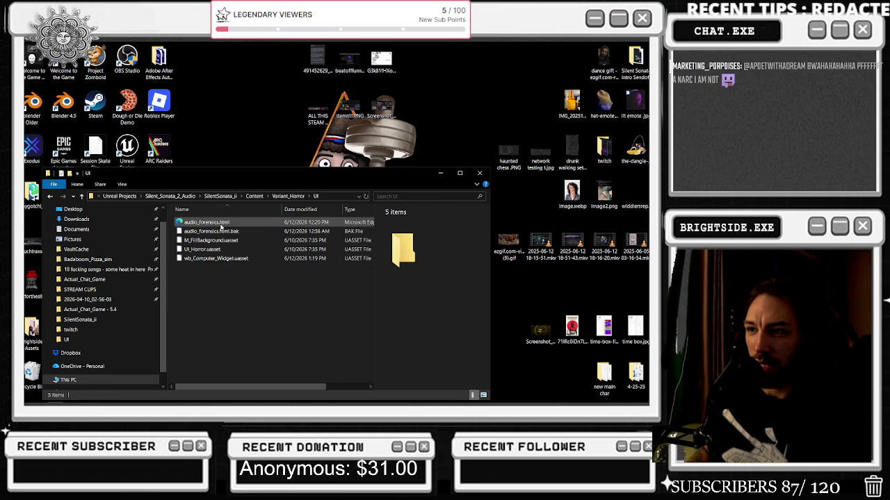
- Delete the old audio_forensics.html from the UI folder
click(220, 223)
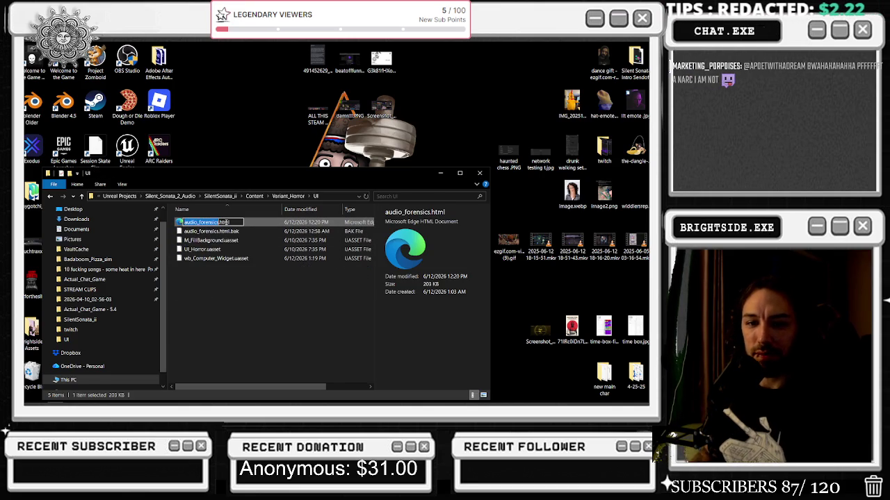
click(264, 298)
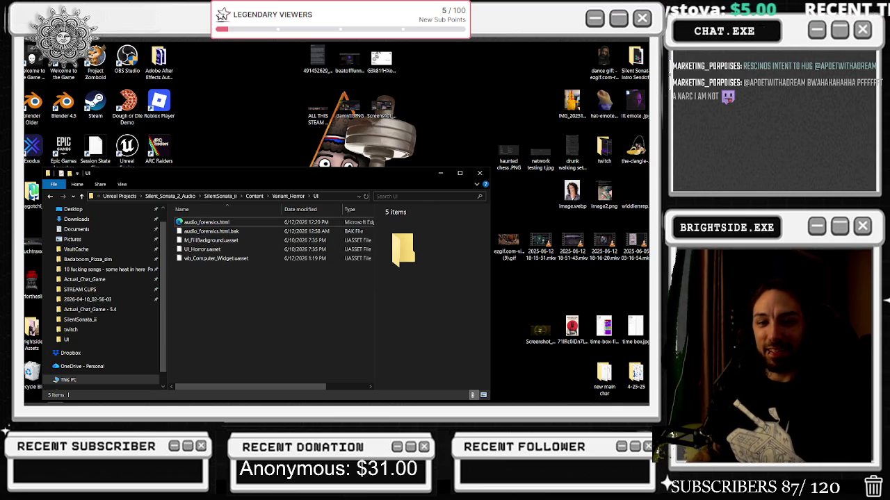
click(229, 222)
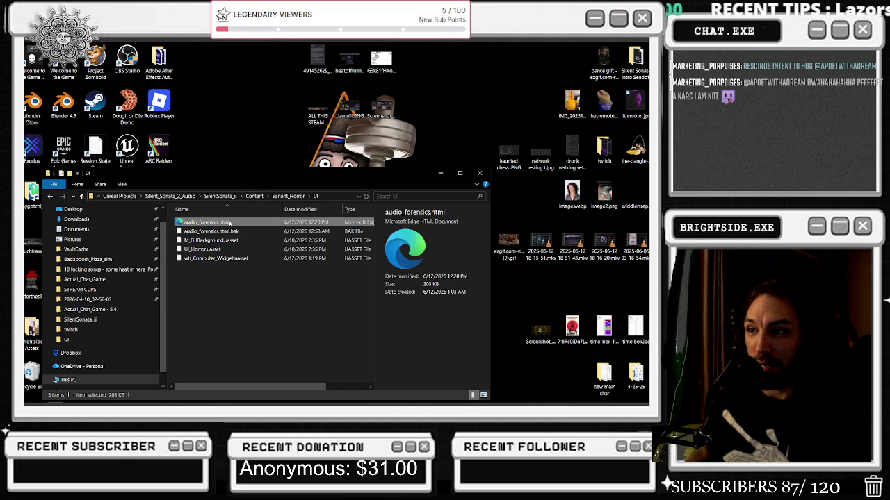
key(Delete)
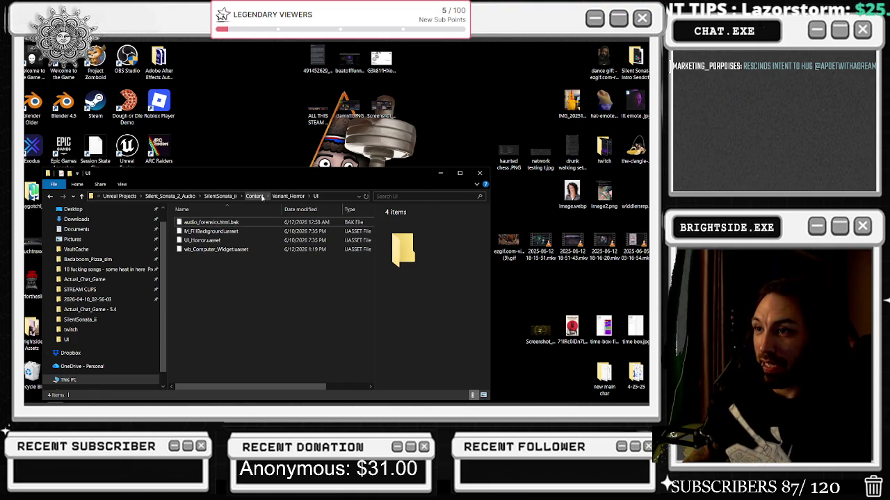
- Open Downloads in a second window beside UI and drag the new audio_forensics.html into UI
mouse_move(236, 175)
mouse_down()
mouse_move(335, 168)
mouse_move(356, 110)
mouse_move(346, 114)
mouse_move(392, 115)
mouse_move(369, 114)
mouse_move(379, 142)
mouse_up()
double_click(158, 328)
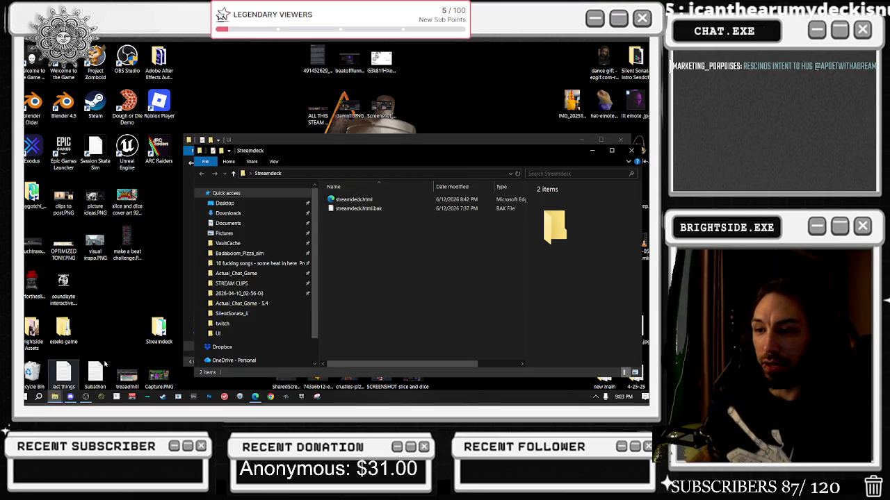
click(228, 214)
mouse_move(325, 150)
mouse_down()
mouse_move(511, 130)
mouse_move(547, 138)
mouse_up()
mouse_move(579, 197)
mouse_down()
mouse_move(368, 208)
mouse_move(368, 248)
mouse_move(368, 226)
mouse_up()
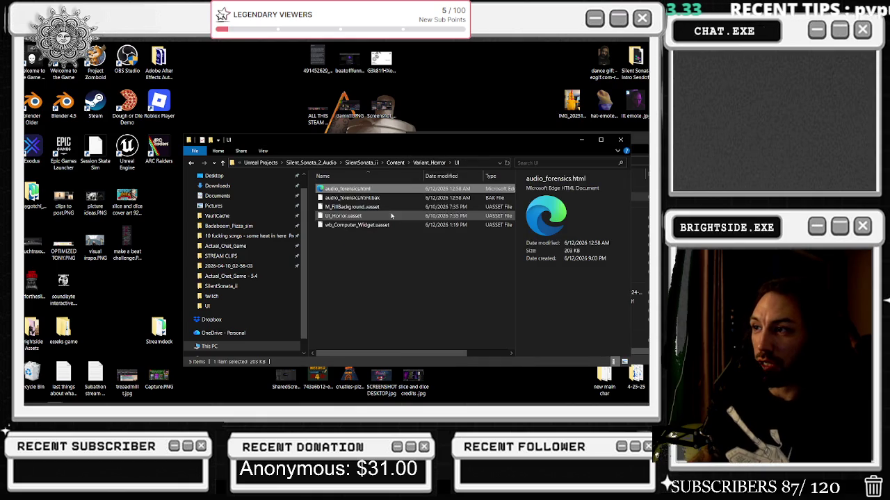
- Move both Explorer windows aside and bring up the web browser
mouse_move(417, 143)
mouse_down()
mouse_move(240, 145)
mouse_move(257, 135)
mouse_up()
mouse_move(581, 139)
mouse_down()
mouse_move(265, 138)
mouse_move(261, 403)
mouse_up()
click(265, 402)
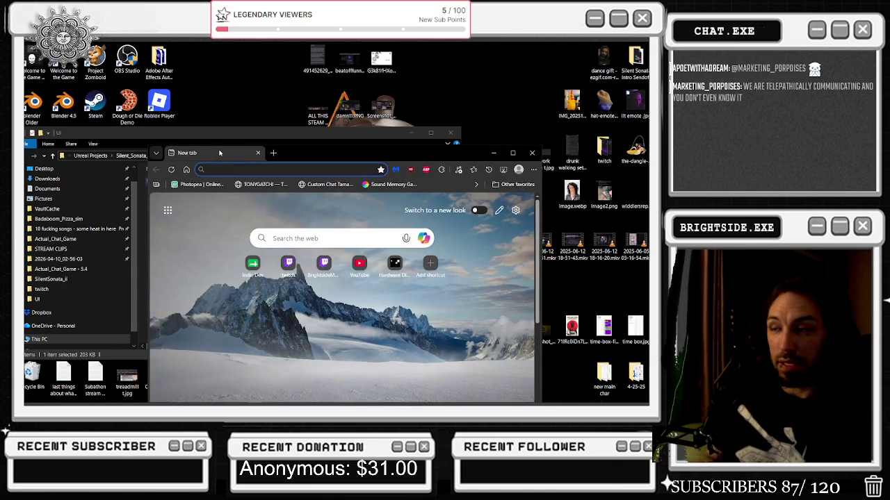
text(dolphin humpi)
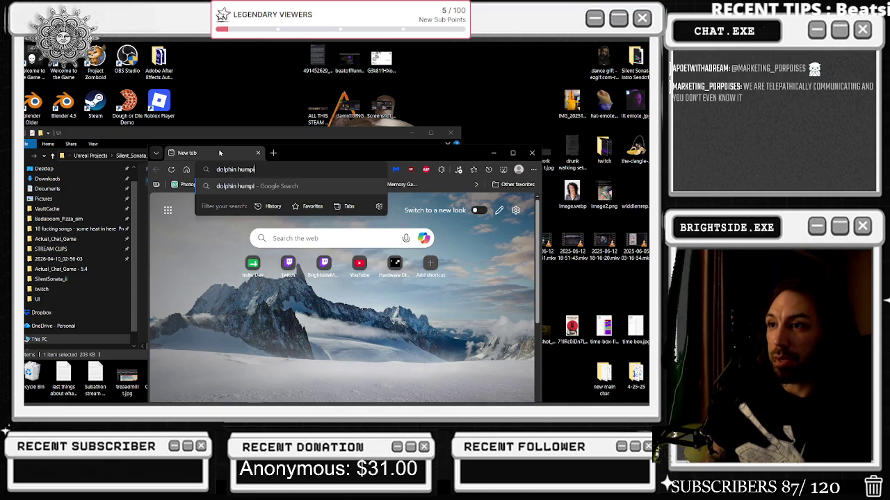
text(man)
key(Return)
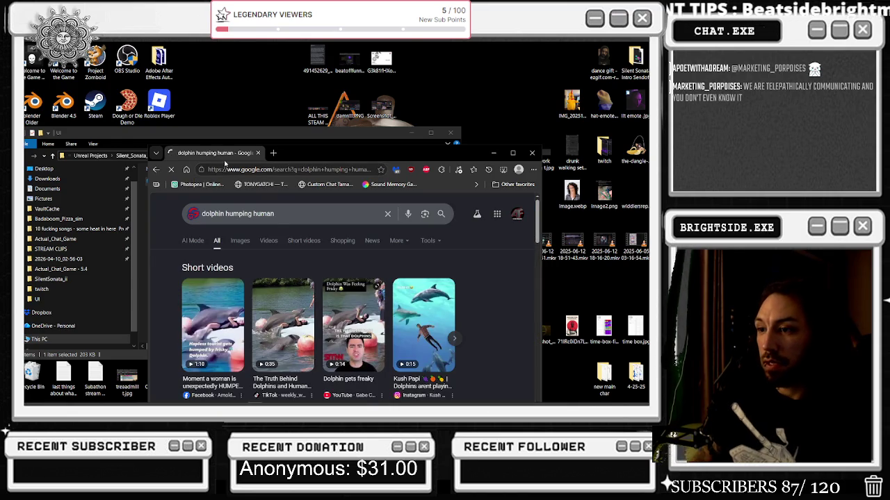
click(225, 308)
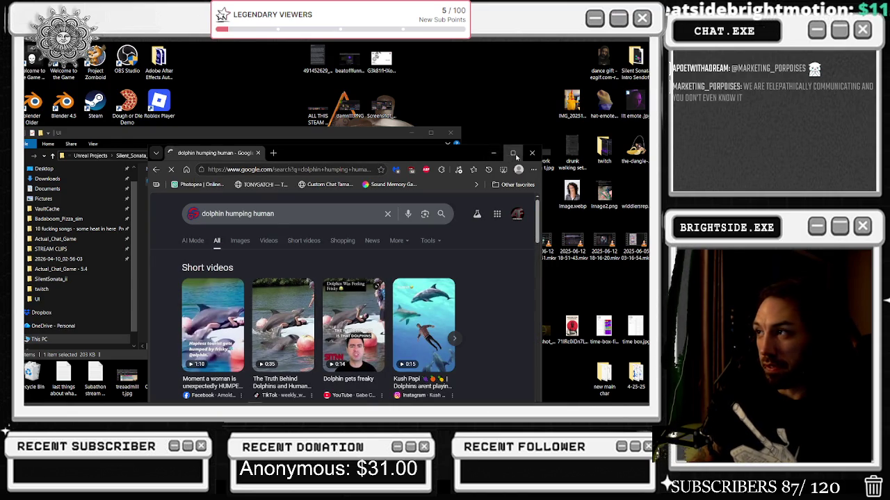
click(512, 153)
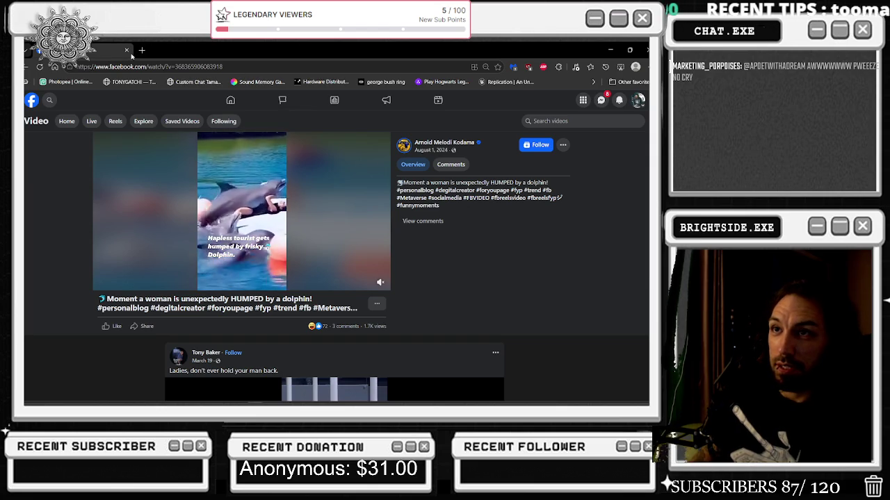
click(128, 50)
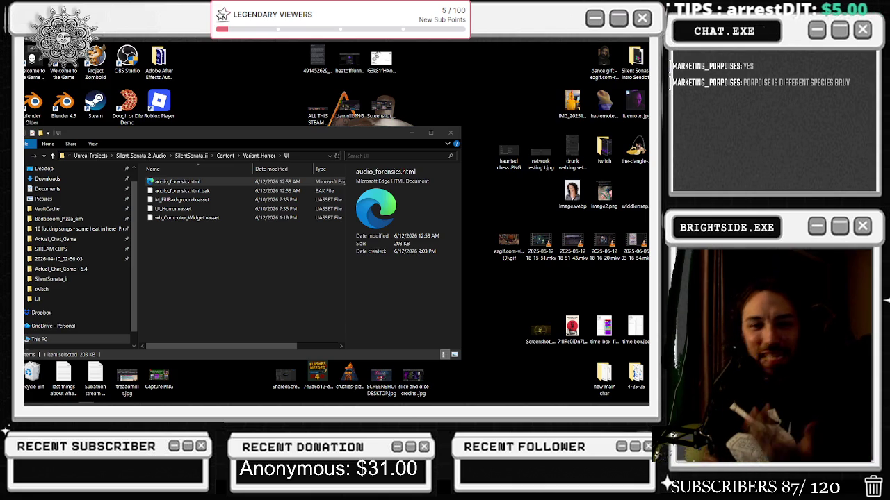
- Search Google for 'porpises' and show the image results in a maximized window
key(alt+Tab)
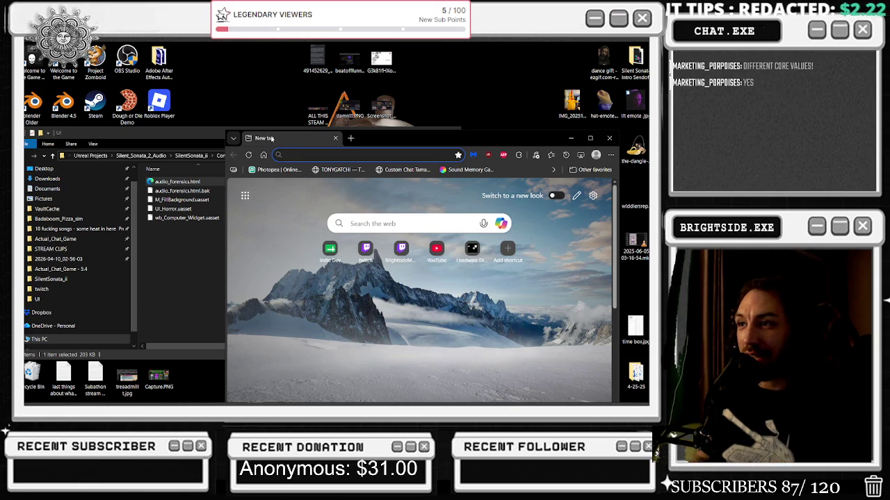
text(por)
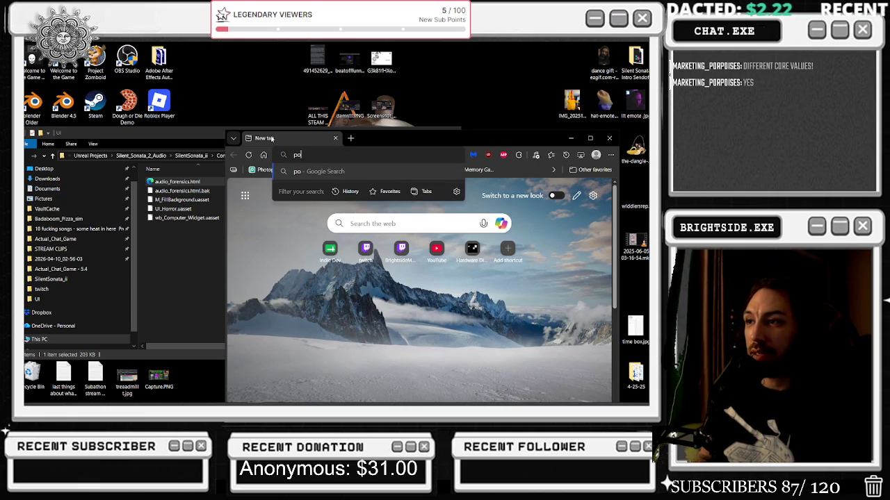
text(pises)
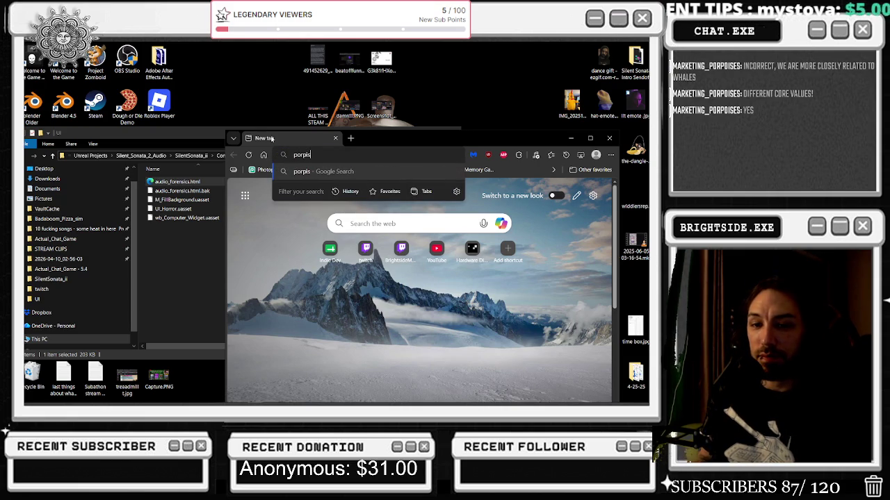
key(Return)
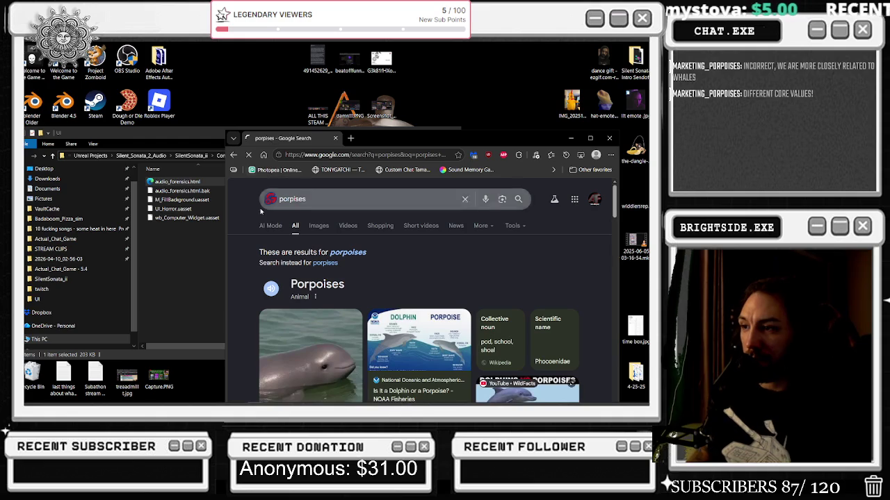
click(381, 226)
click(590, 138)
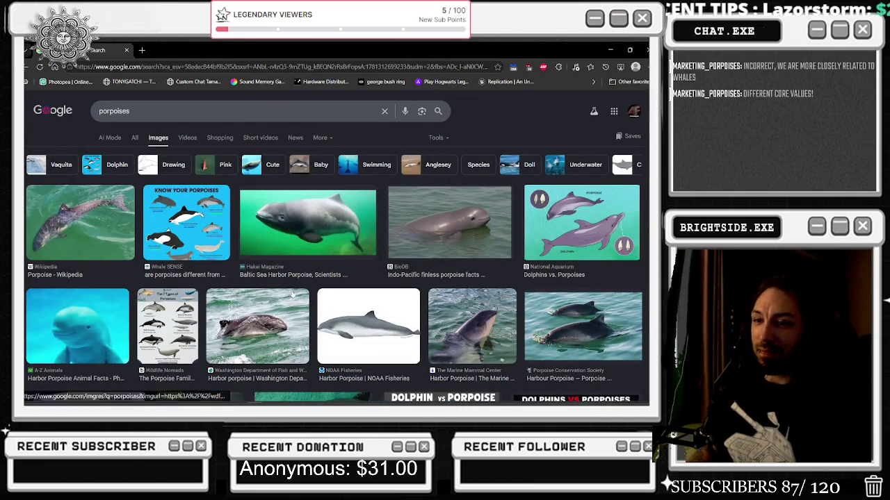
scroll(484, 152, down, 2)
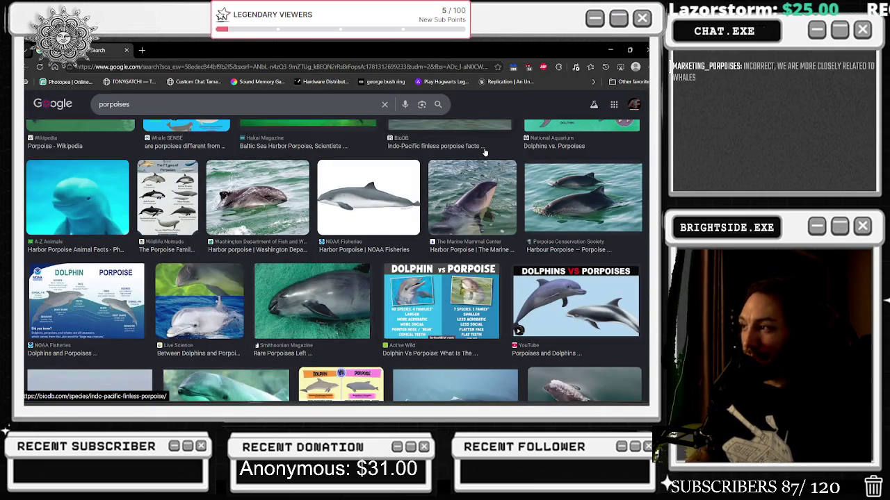
- Preview the Dall's porpoise photo and the Know Your Porpoises chart
mouse_move(358, 401)
scroll(240, 282, down, 2)
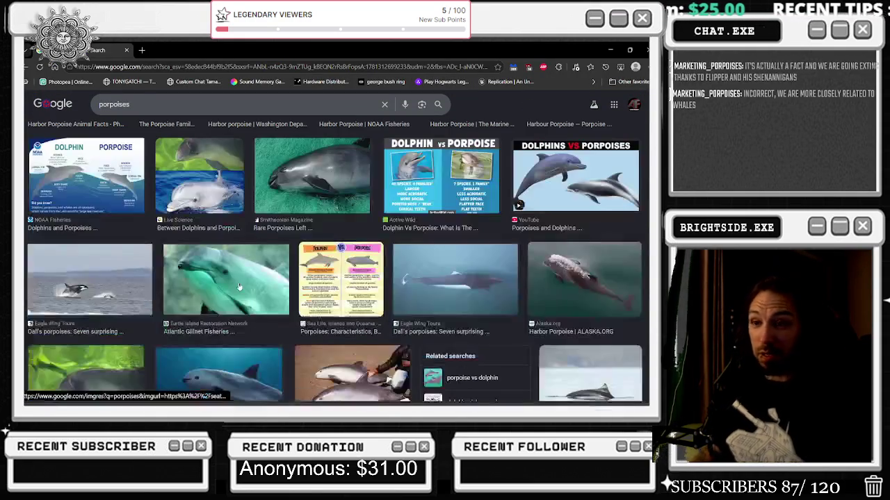
scroll(279, 248, down, 1)
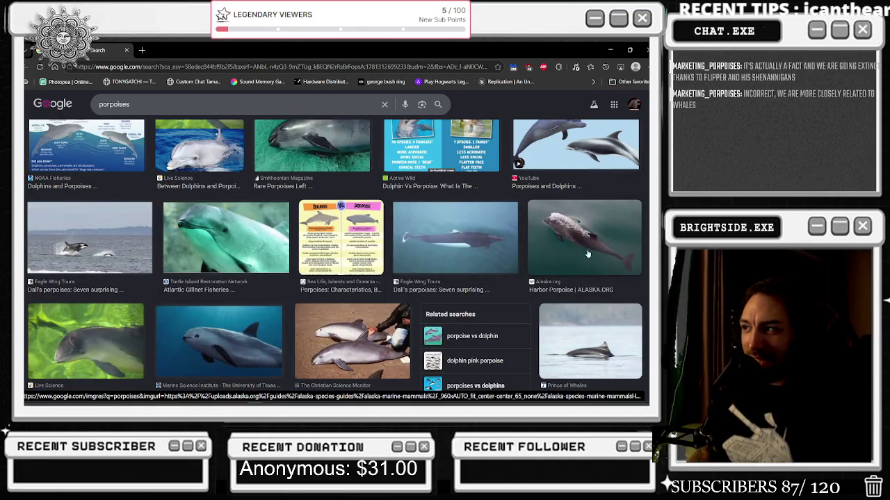
click(457, 234)
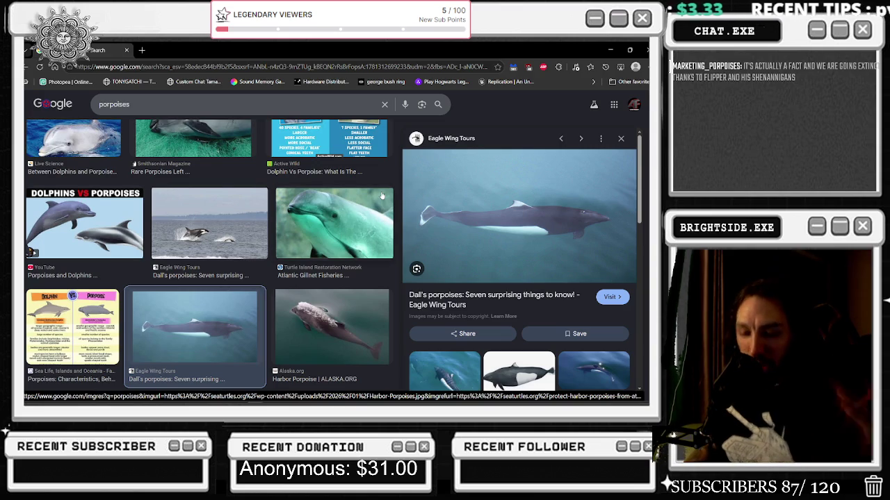
scroll(382, 197, down, 3)
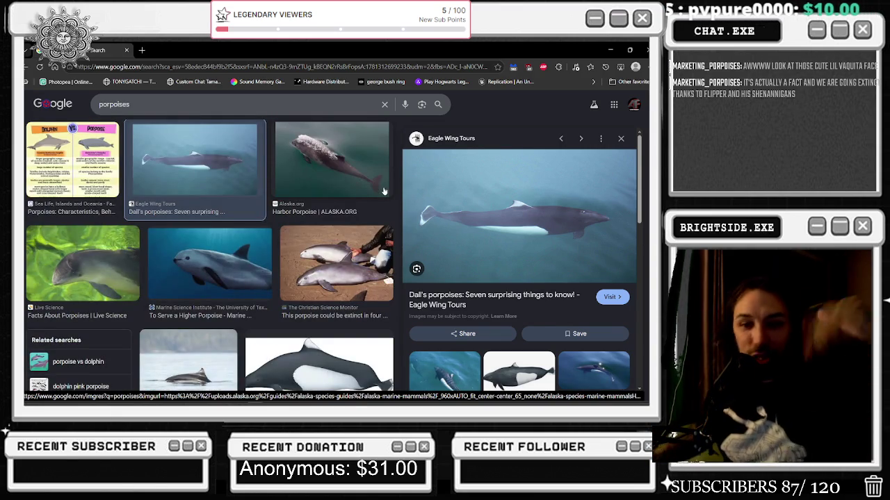
scroll(276, 247, down, 1)
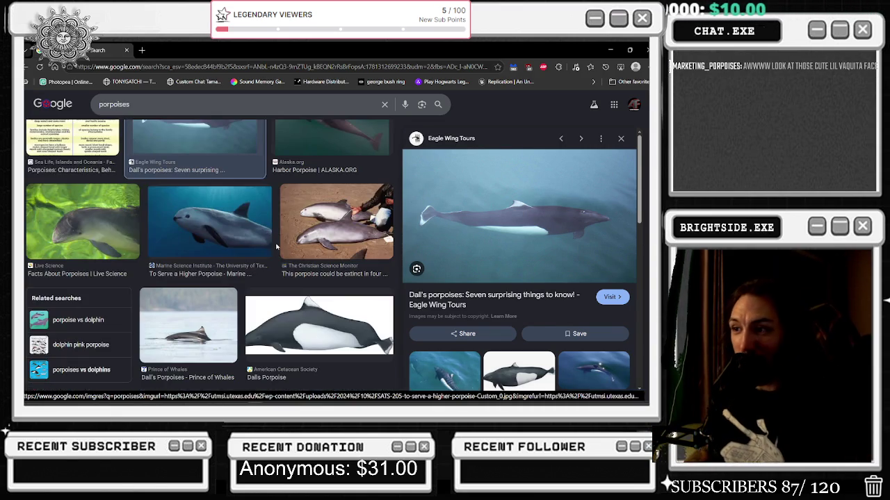
scroll(427, 214, down, 3)
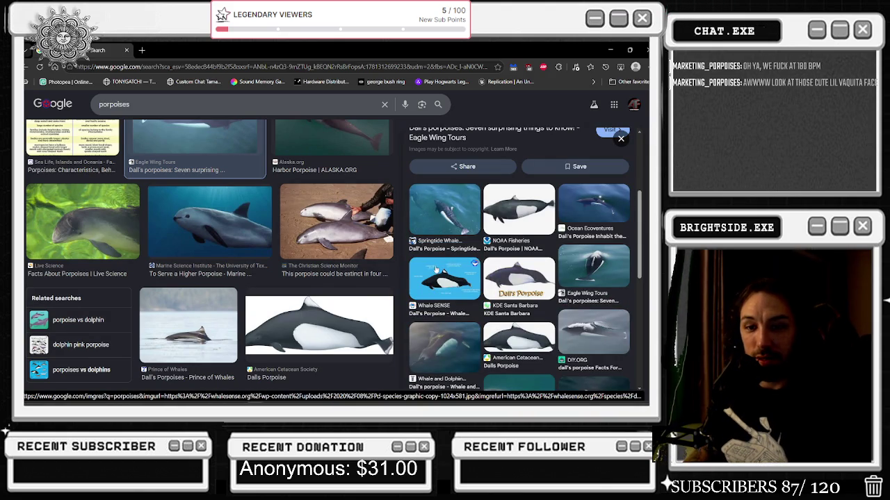
scroll(339, 250, up, 5)
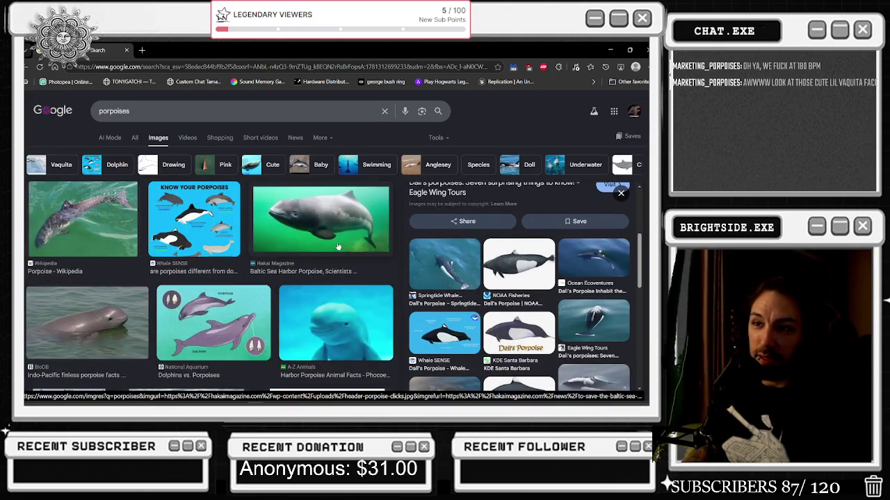
click(190, 221)
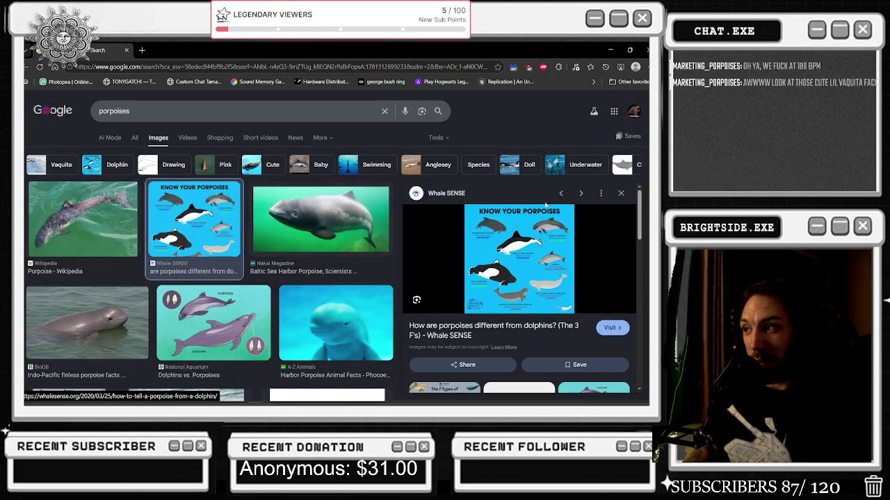
- Preview the Baltic harbor porpoise photo, Dolphin vs Porpoise graphic, and What's the Difference? image
click(378, 236)
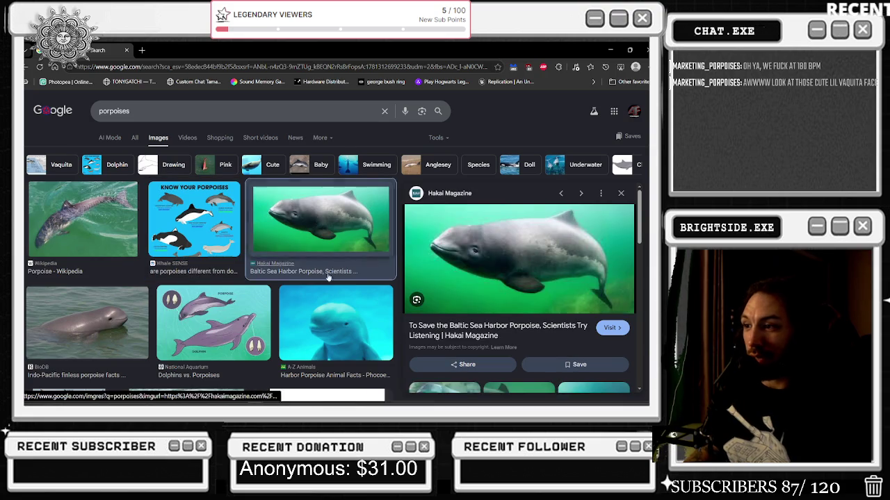
scroll(294, 293, down, 5)
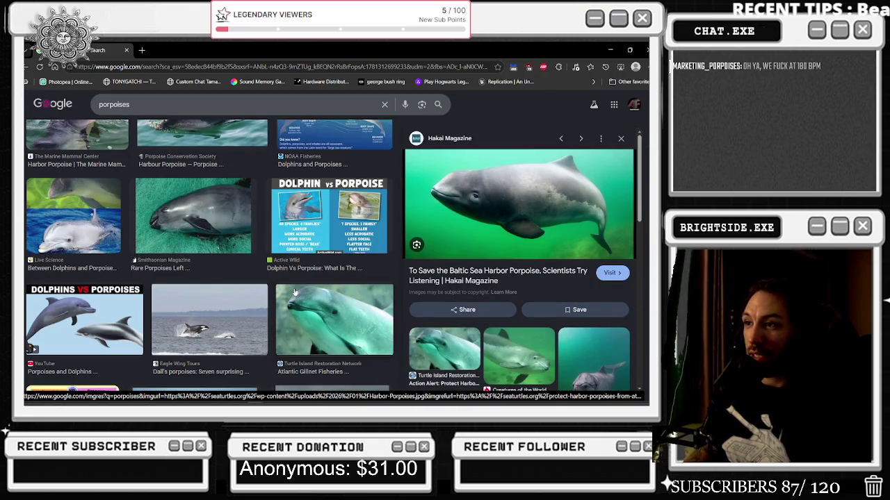
click(332, 233)
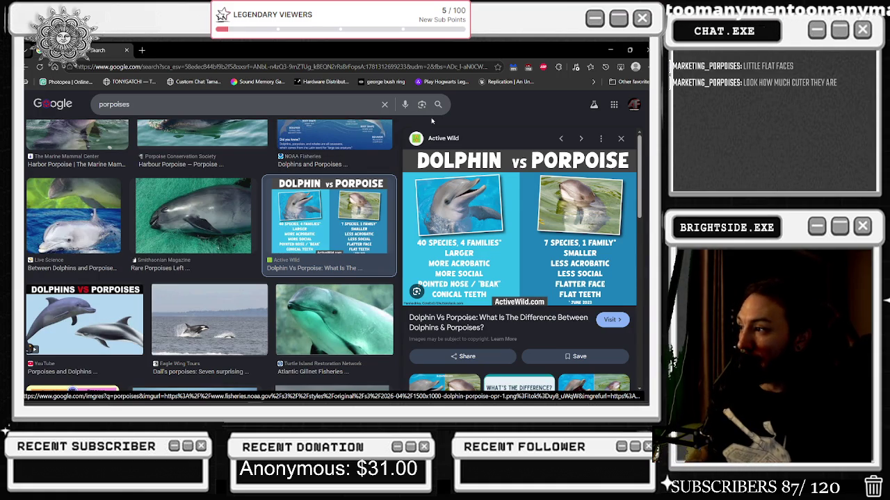
scroll(446, 182, down, 1)
scroll(447, 182, down, 3)
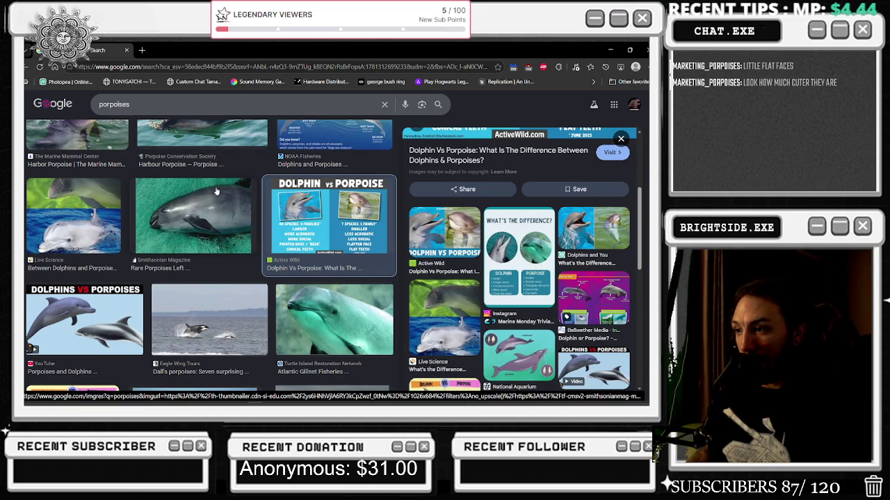
scroll(216, 191, down, 1)
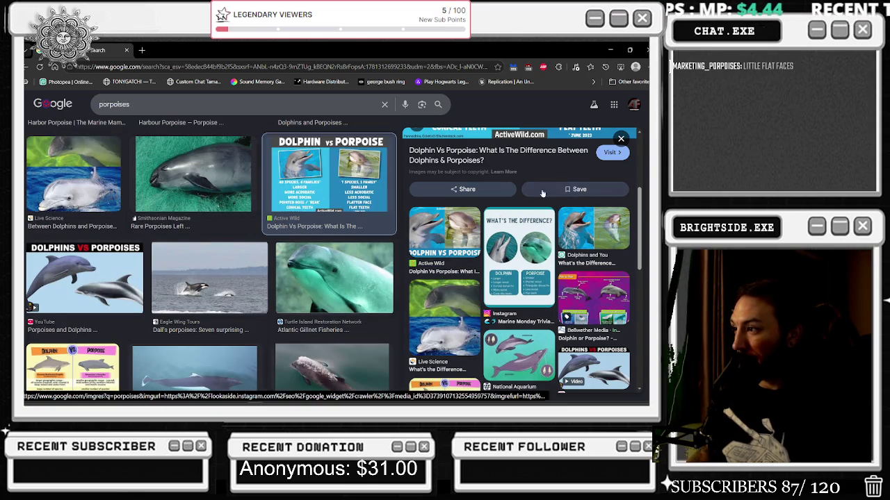
click(520, 240)
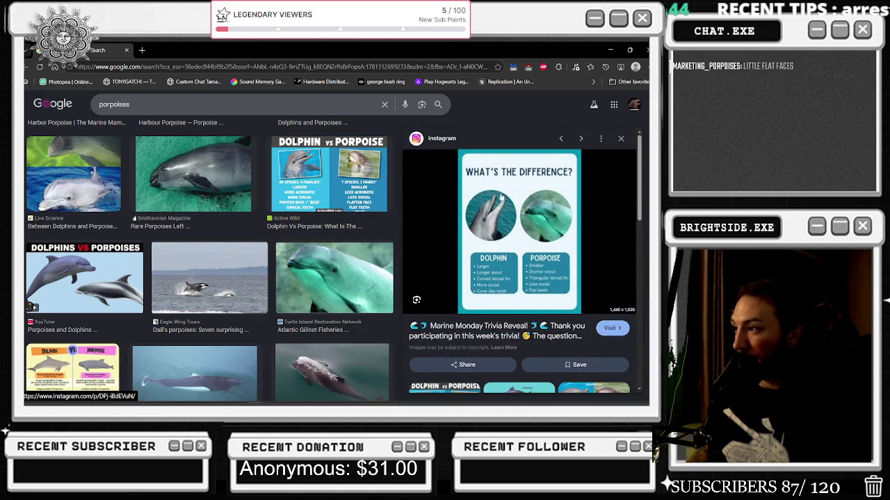
- Preview the National Aquarium Dolphins vs. Porpoises image, then the Know Your Porpoises chart again
scroll(221, 261, up, 3)
scroll(221, 262, up, 1)
click(202, 348)
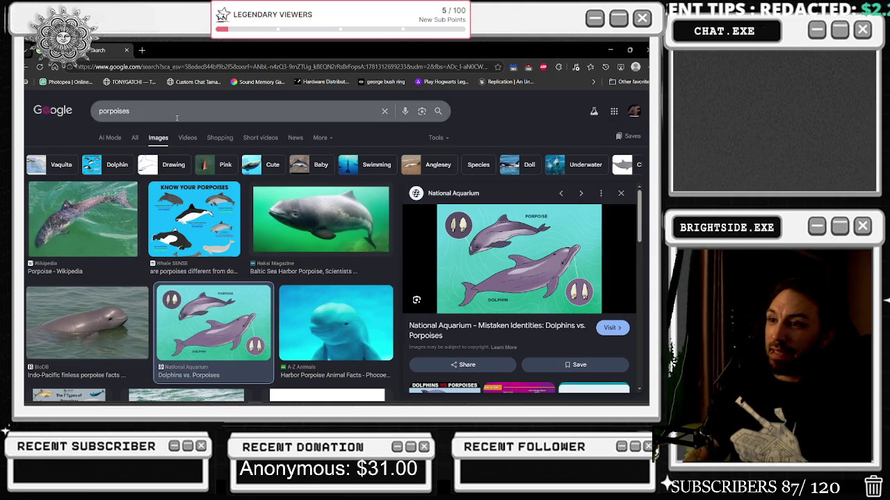
click(233, 220)
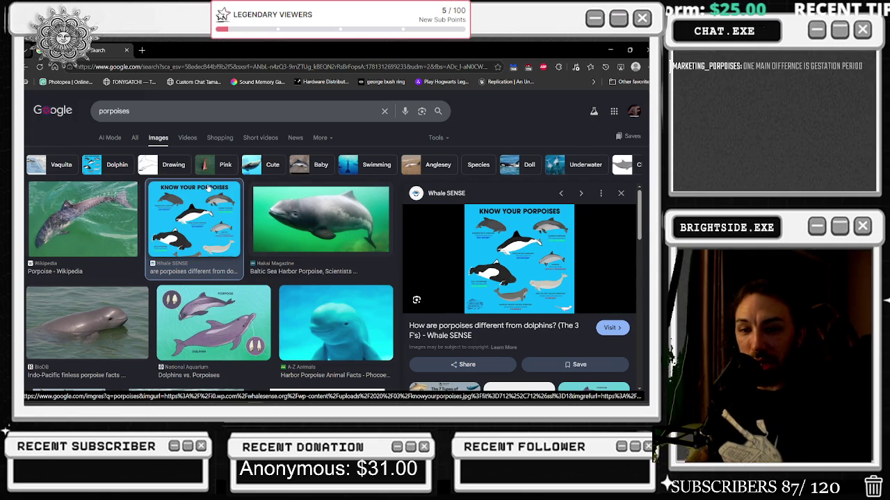
- Preview the NOAA dolphins and porpoises infographic and the Smithsonian rare porpoise photo
scroll(347, 215, down, 4)
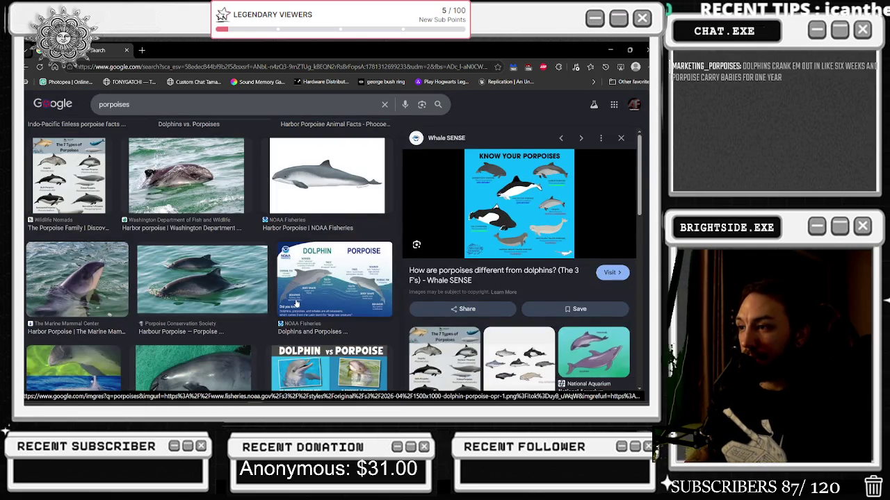
click(297, 304)
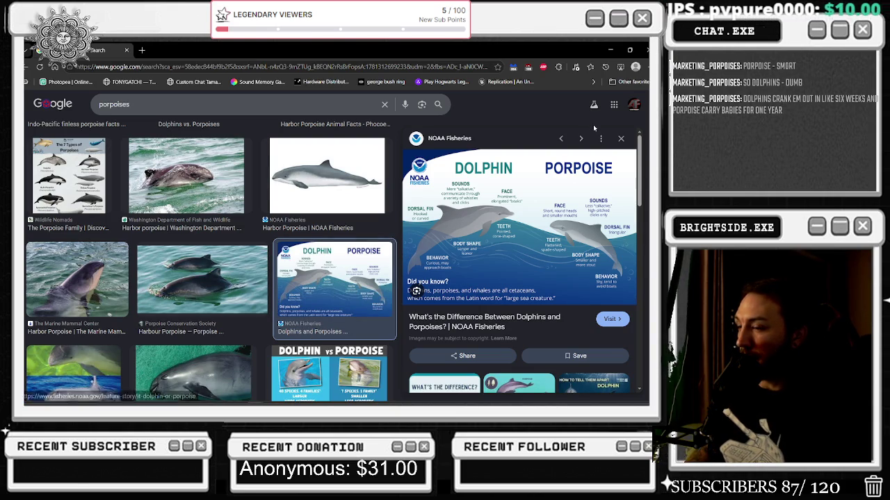
scroll(273, 245, down, 1)
scroll(273, 244, down, 2)
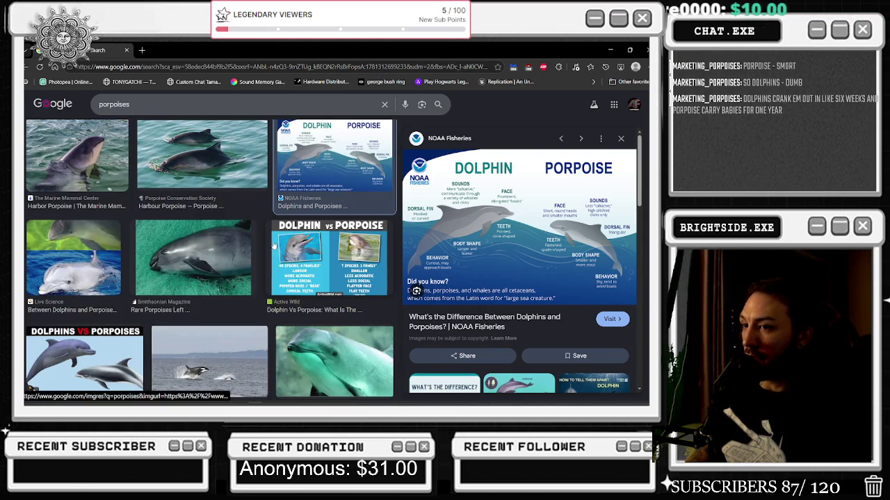
click(165, 239)
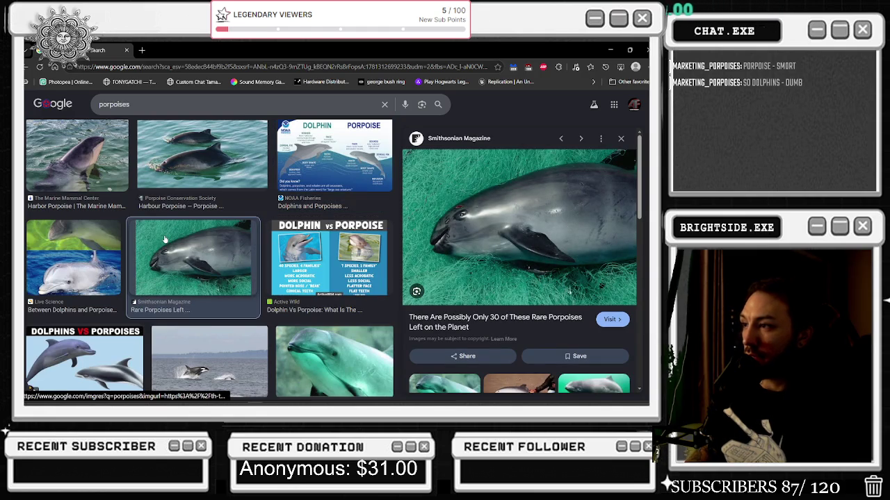
- Preview the possibly-extinct porpoise photo and Sea Life comparison chart, then close the browser
scroll(167, 240, down, 3)
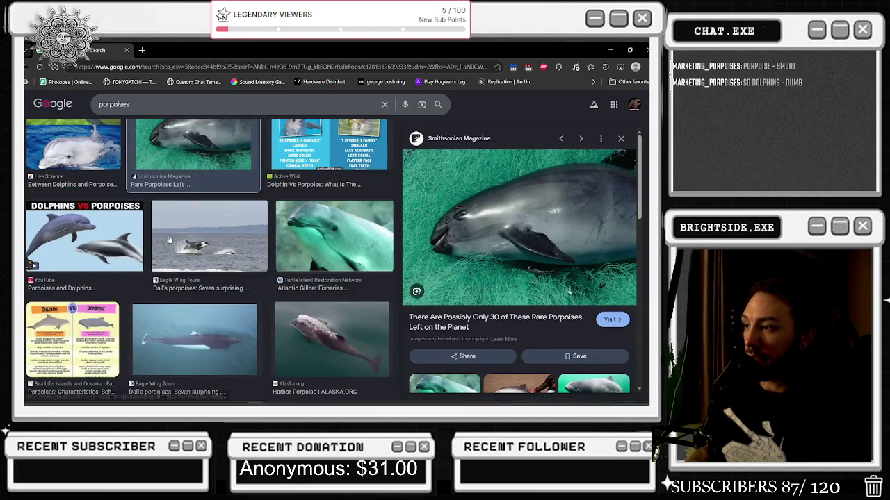
scroll(169, 240, down, 3)
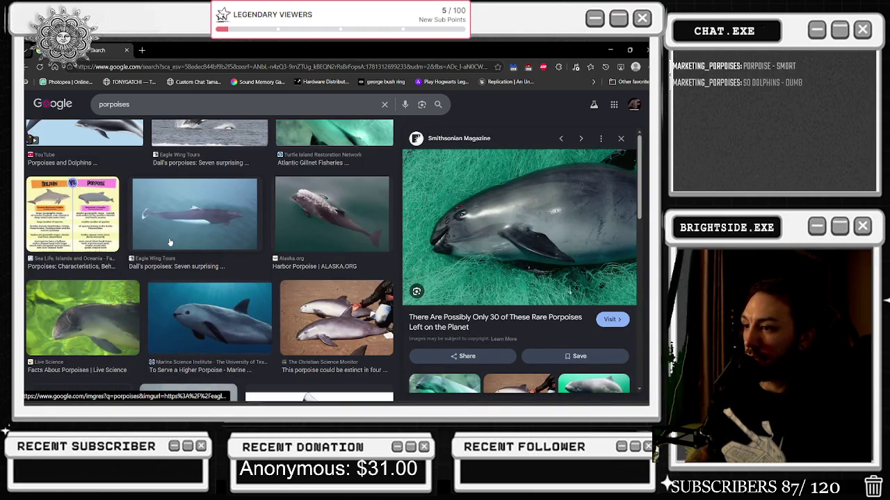
click(337, 318)
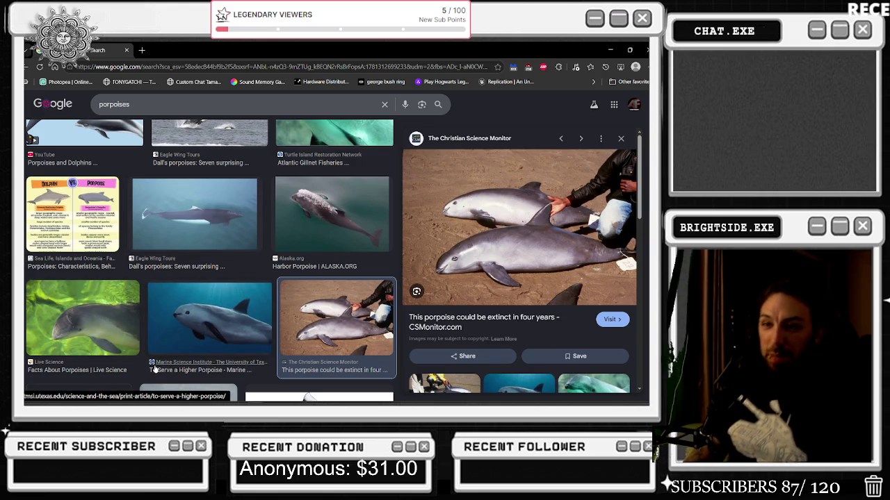
click(72, 215)
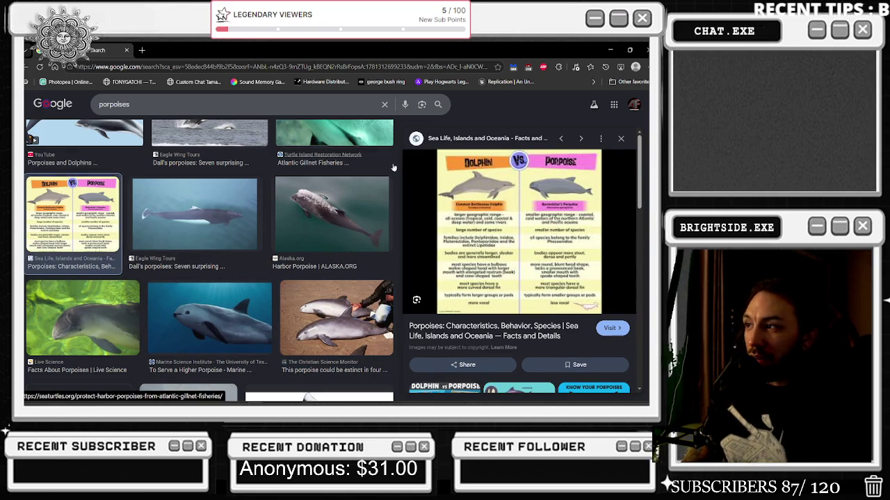
click(126, 50)
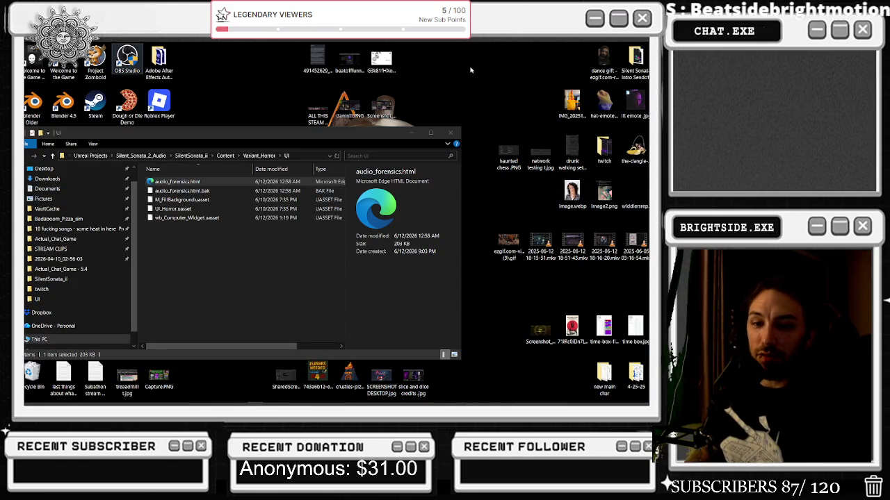
- Close the UI window and open SilentSonata_ii.uproject from Actual_Chat_Game - 5.4 > SilentSonata_ii
click(450, 133)
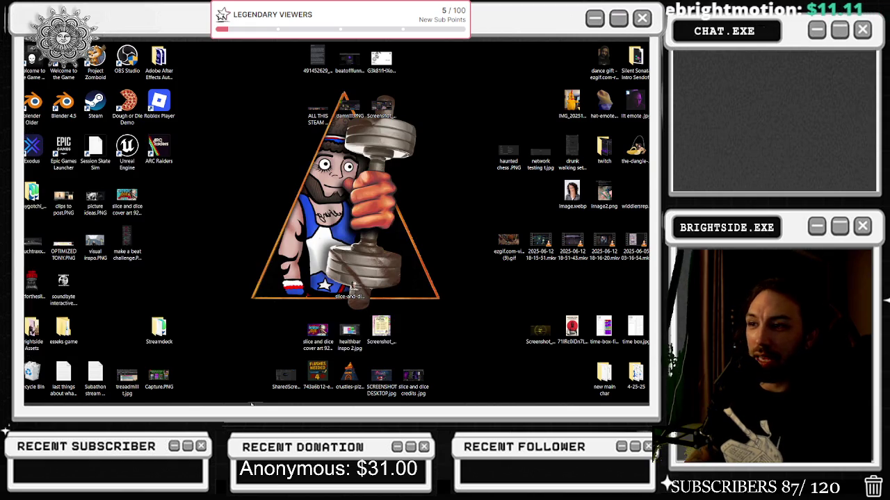
click(55, 398)
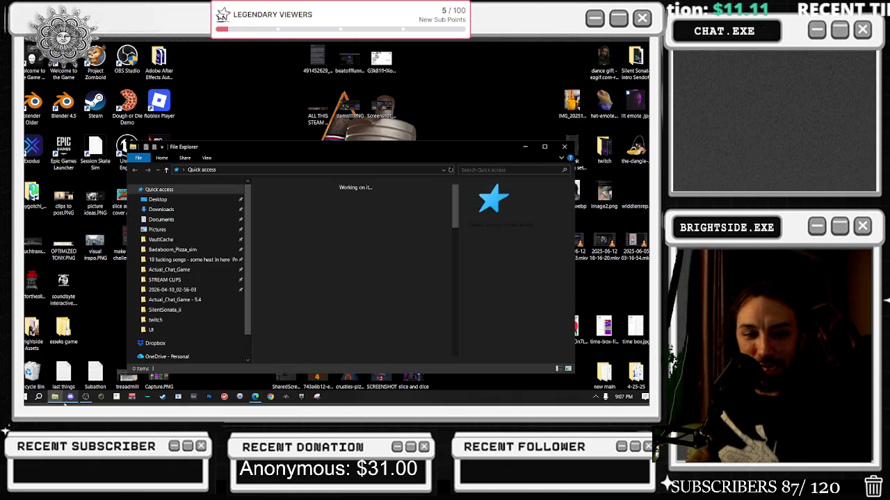
click(177, 300)
click(170, 310)
click(286, 241)
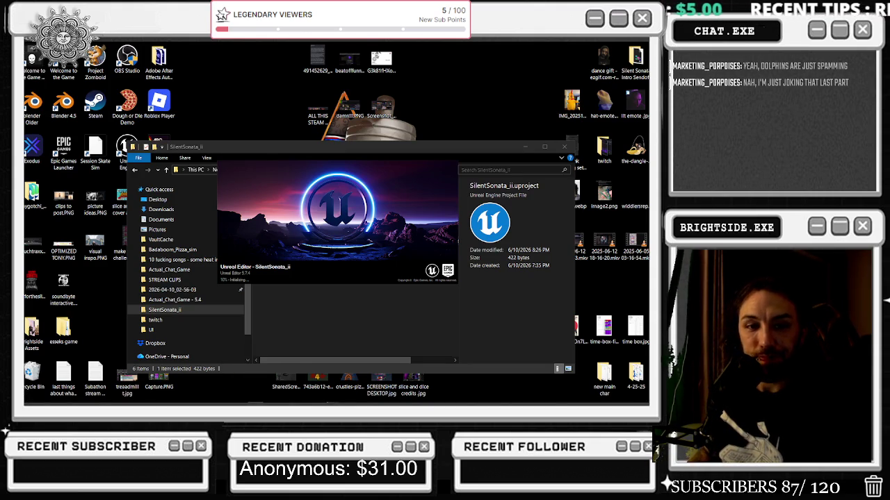
- Let Unreal Editor finish loading the SilentSonata_ii level with the orange pillars
click(311, 180)
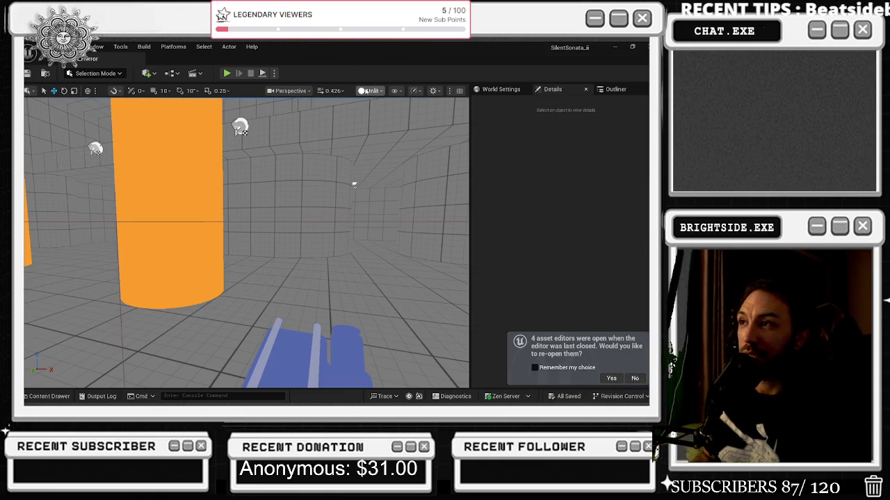
- Open the viewport lighting-mode list, fly toward the orange pillars, then bring the Twitch browser over the editor
click(368, 93)
mouse_move(285, 170)
mouse_down()
mouse_move(243, 104)
mouse_move(283, 131)
mouse_move(296, 160)
mouse_up()
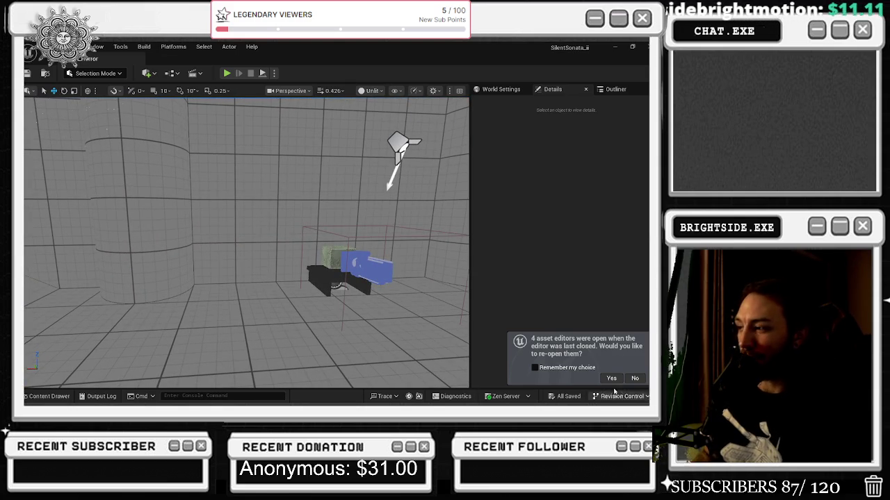
drag(389, 243, 424, 249)
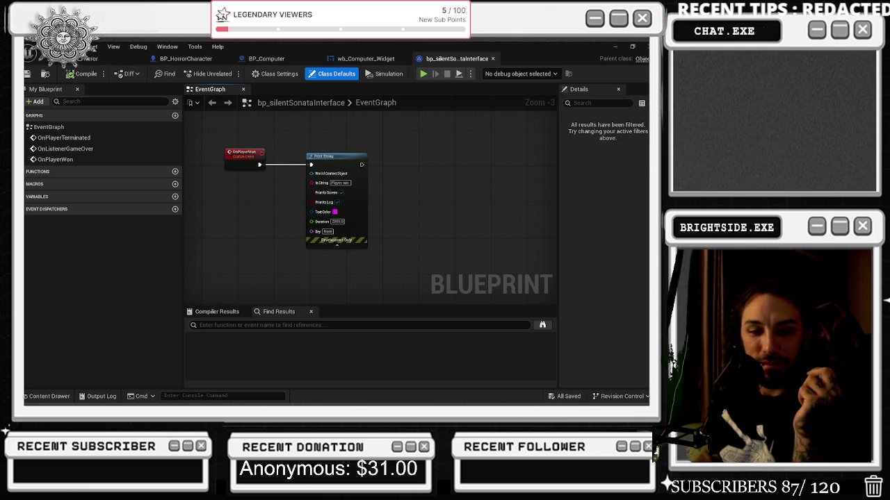
mouse_move(333, 499)
mouse_down()
mouse_move(332, 197)
mouse_move(411, 158)
mouse_move(293, 112)
mouse_up()
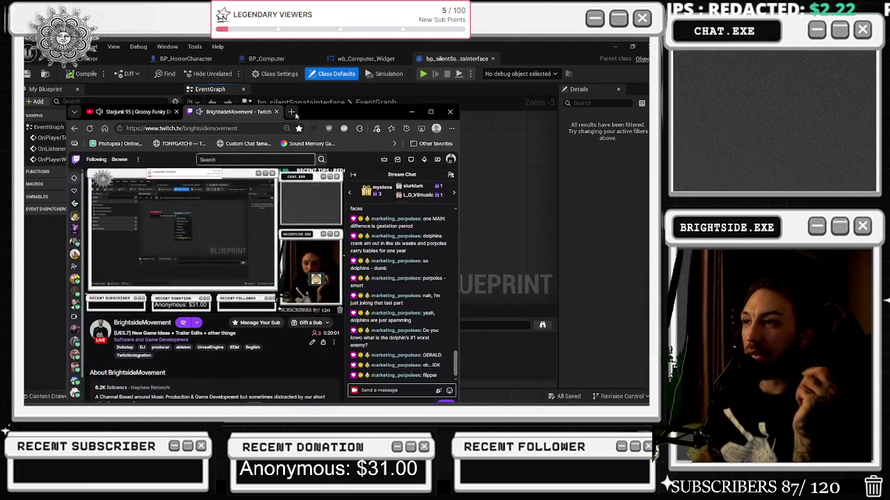
- In a new tab, search the Flipper trailer, play the 1996 trailer video, and maximize the window
click(291, 113)
text(fi)
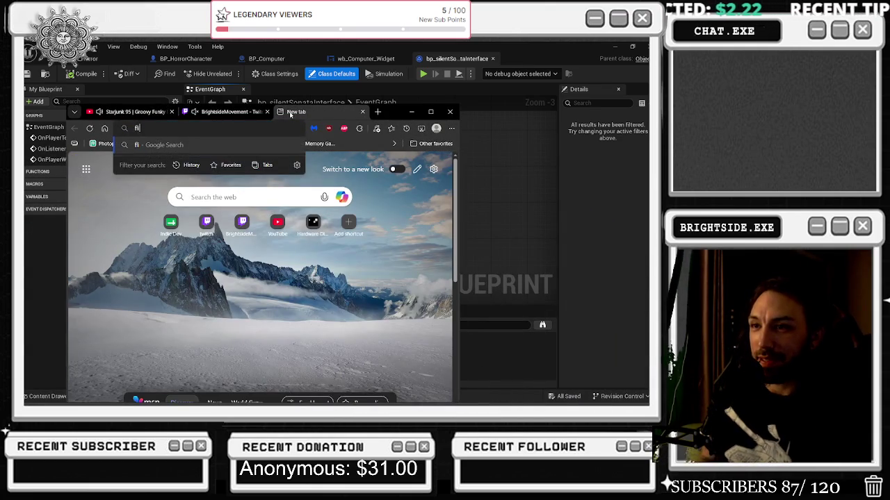
text(ler&oq=flippe)
key(Return)
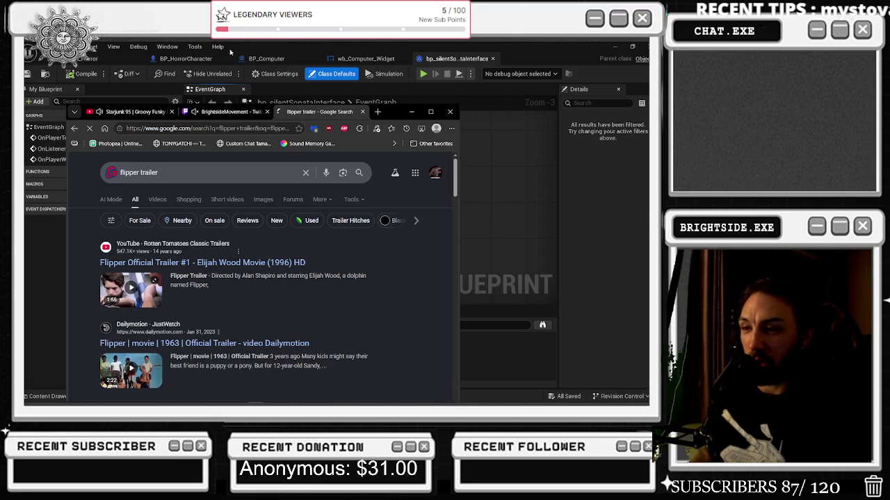
click(250, 306)
click(430, 111)
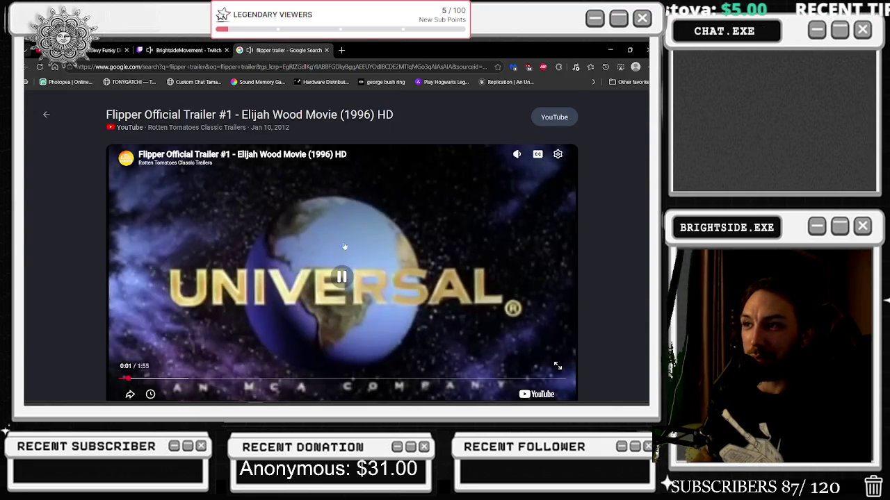
- Flip between the YouTube mix tab and the Flipper trailer tab, ending on the trailer
scroll(341, 244, down, 3)
scroll(349, 269, up, 3)
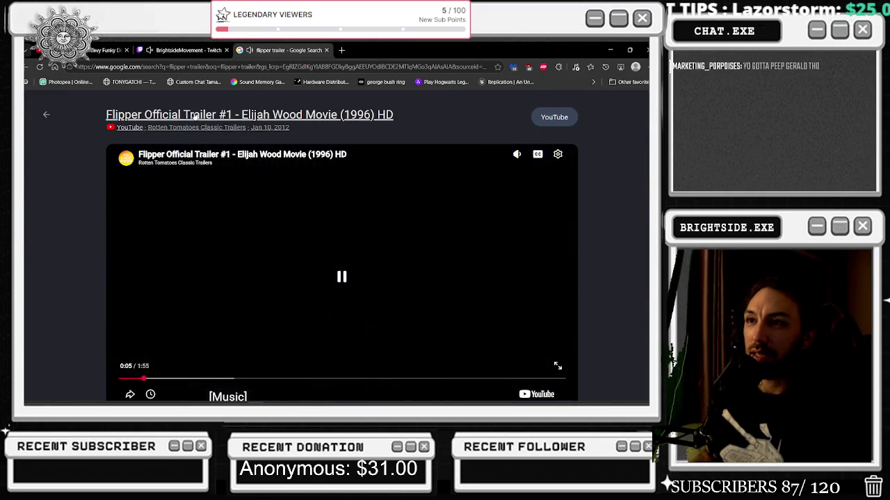
key(ctrl+1)
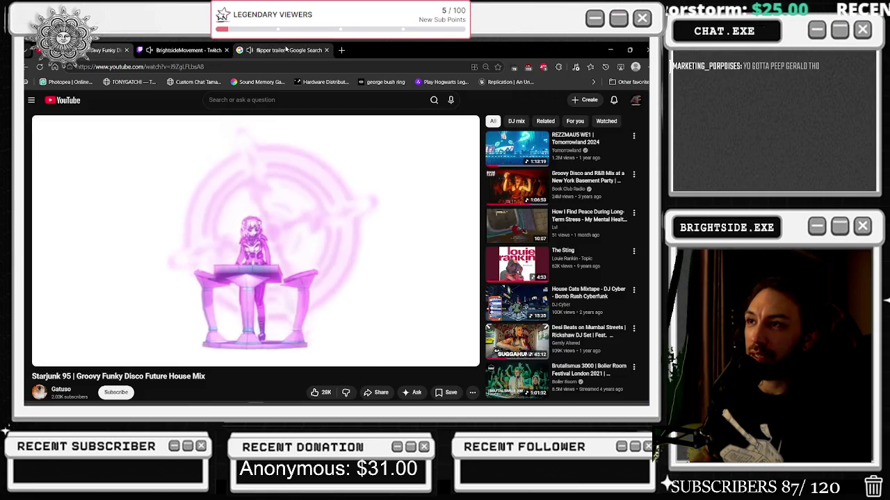
key(ctrl+3)
key(ctrl+1)
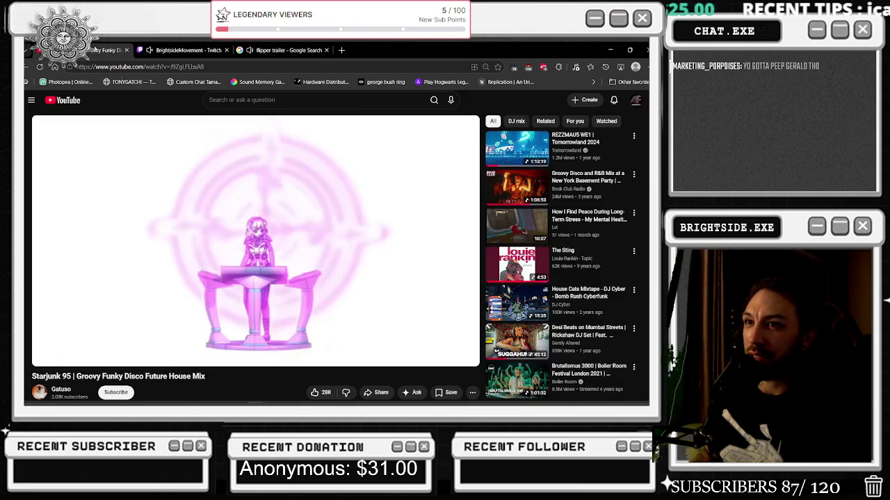
click(305, 53)
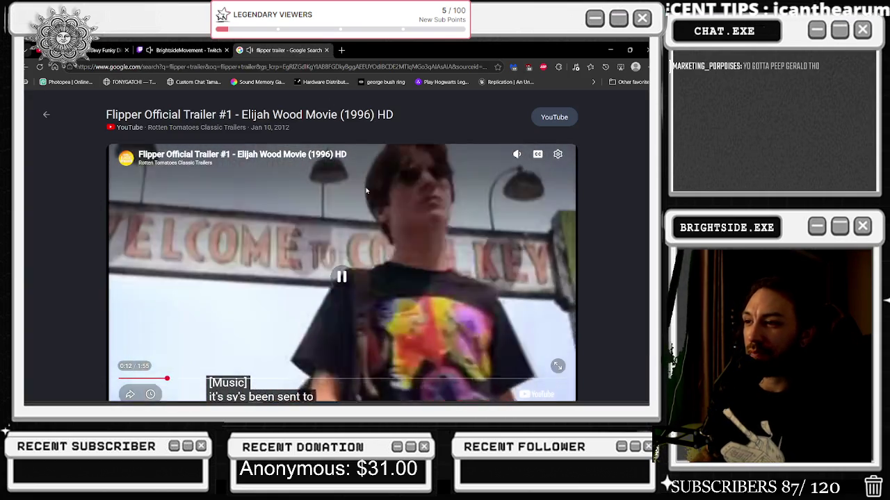
- Rewind the trailer to 0:13, play it, pause, then resume playback
scroll(367, 190, down, 1)
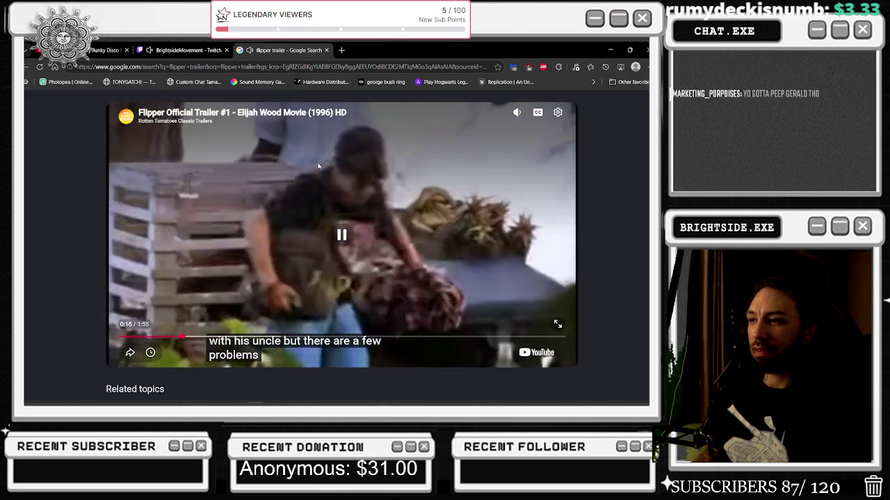
drag(180, 338, 173, 340)
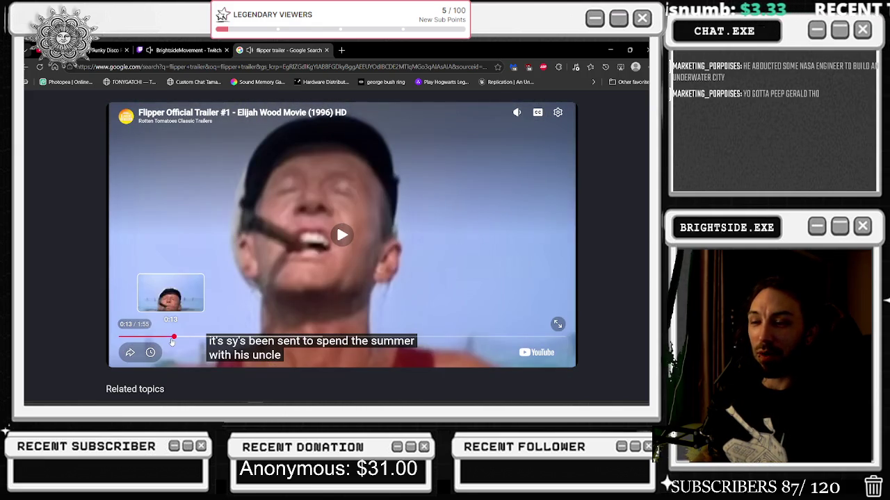
click(284, 198)
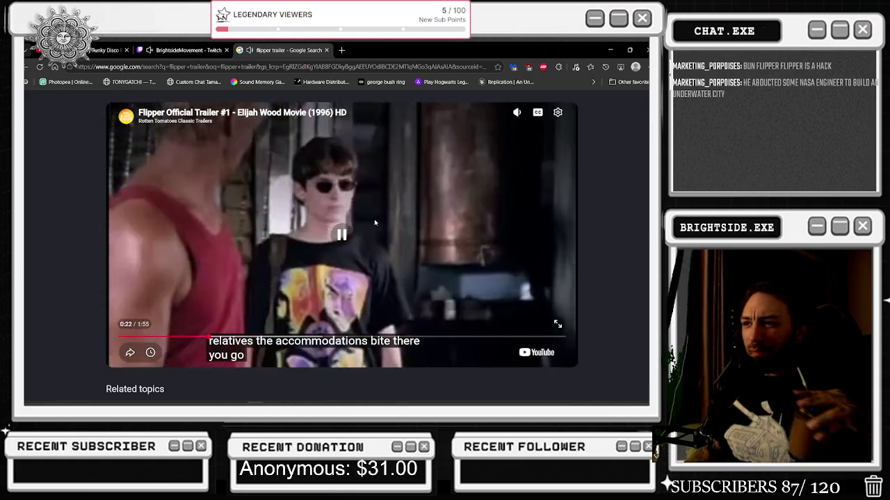
click(375, 224)
click(395, 215)
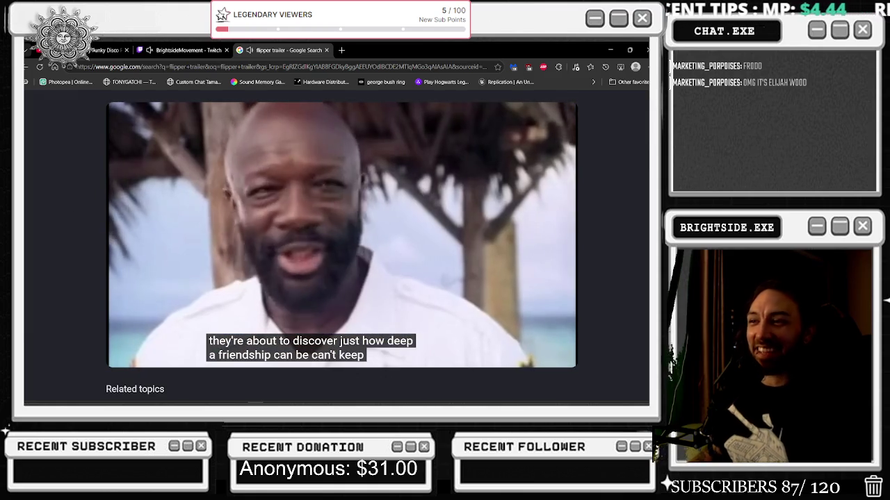
- Pause and resume the trailer around the 1:00 mark
click(205, 197)
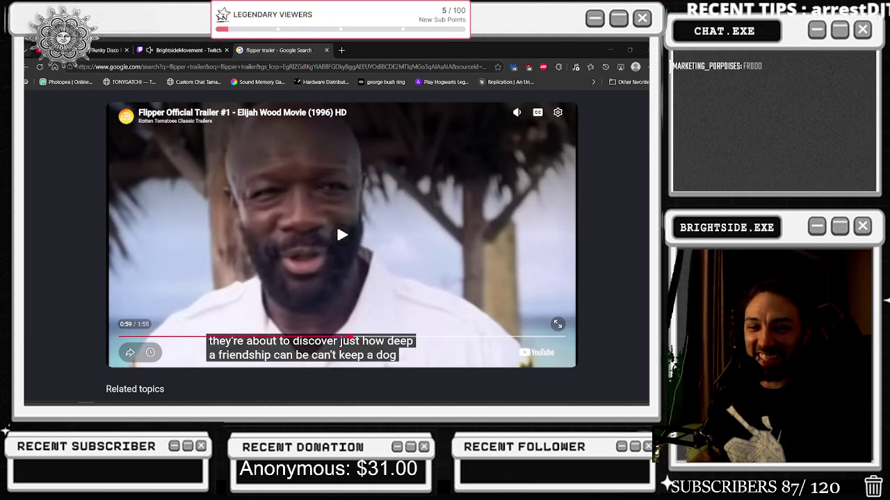
click(225, 223)
click(226, 223)
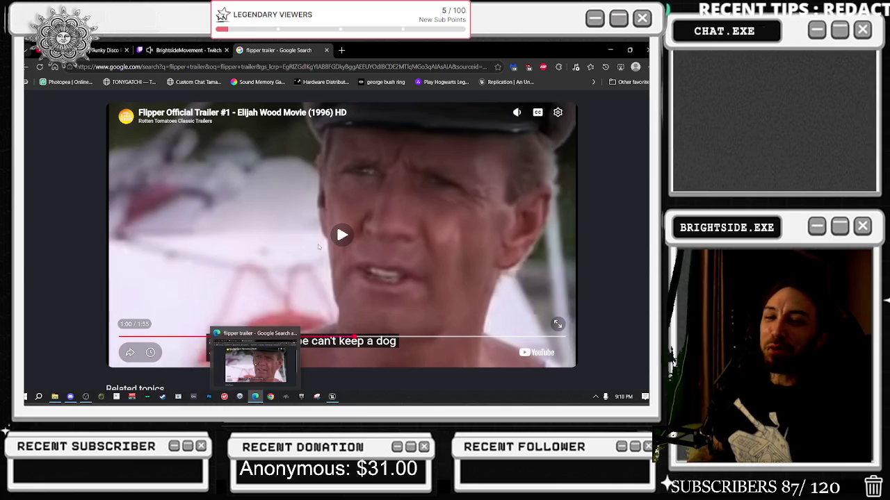
click(382, 268)
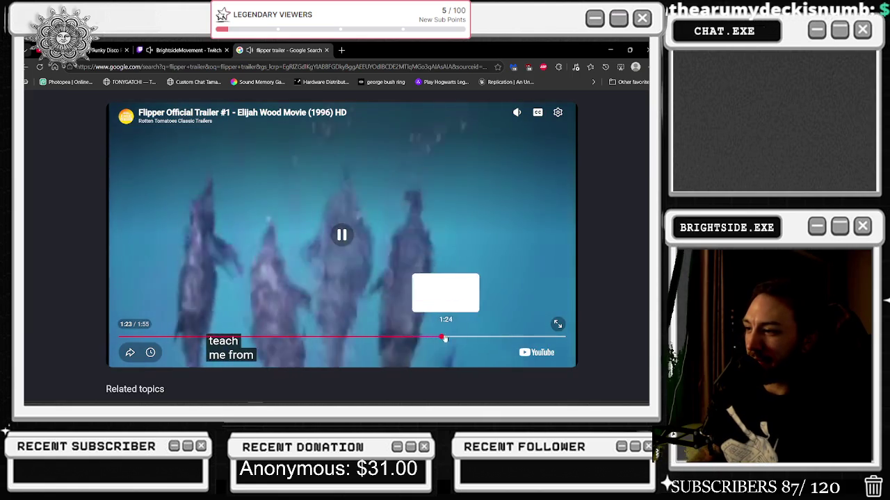
- Seek to the 1:18-1:19 dolphin scene, jump back to about 1:00, then close the preview to the results
click(436, 338)
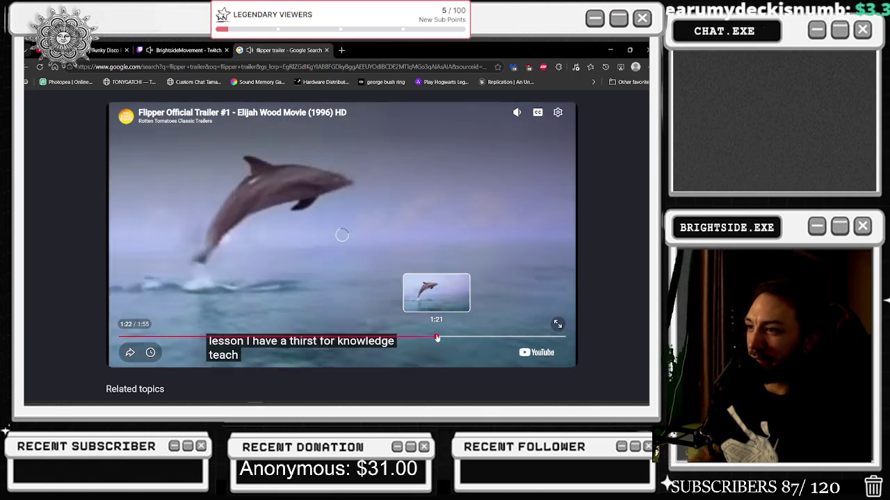
click(425, 339)
click(487, 264)
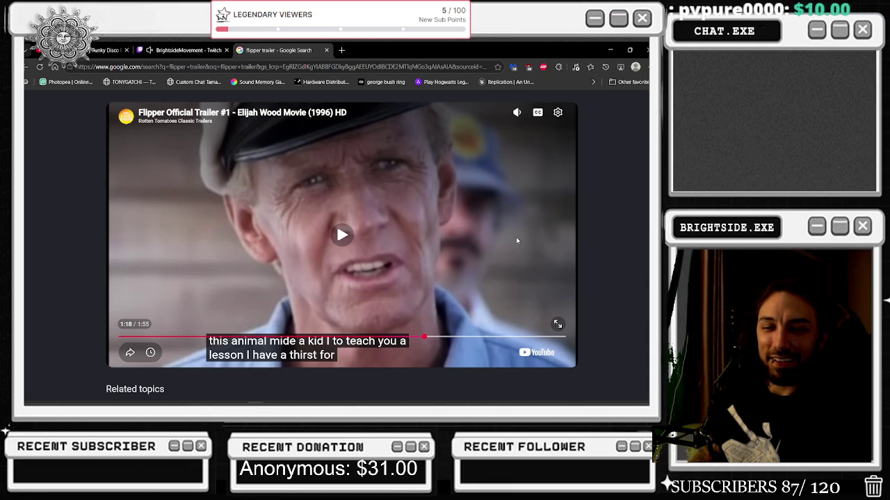
click(516, 238)
click(521, 216)
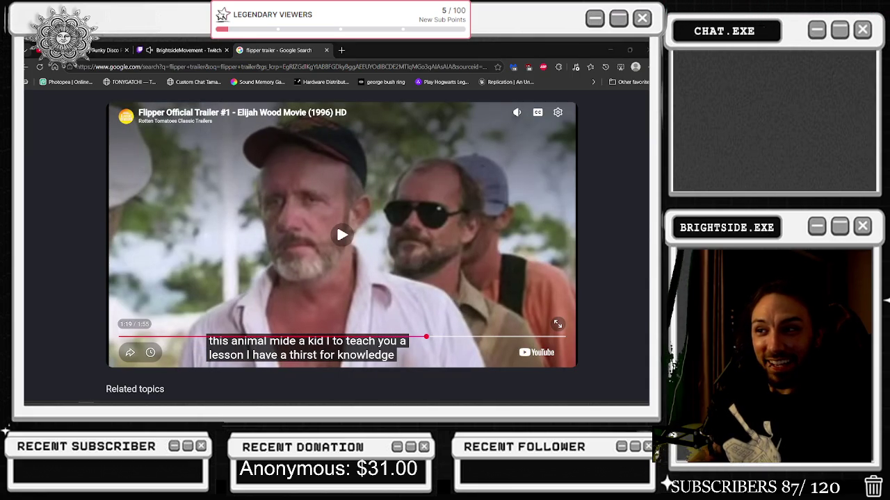
click(269, 180)
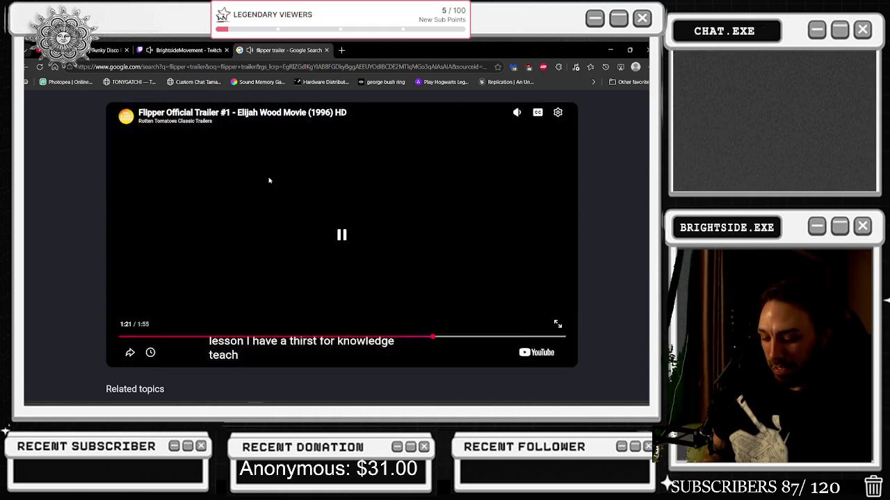
key(j)
key(j)
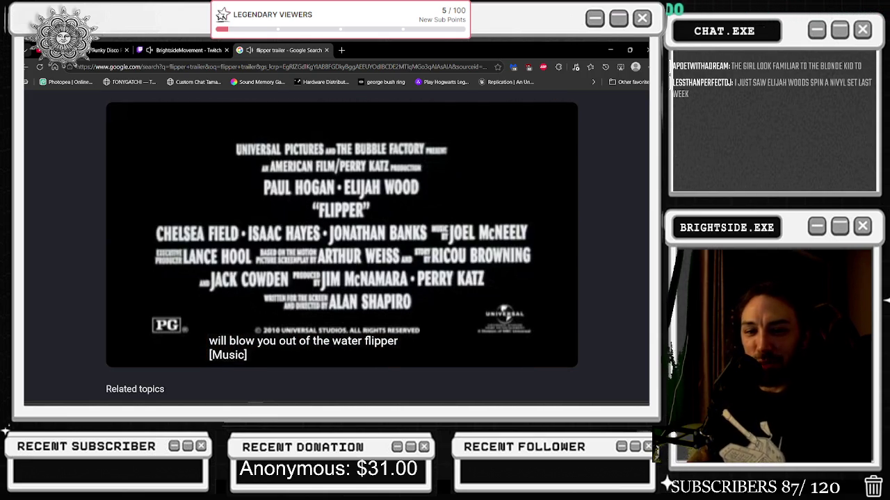
click(25, 67)
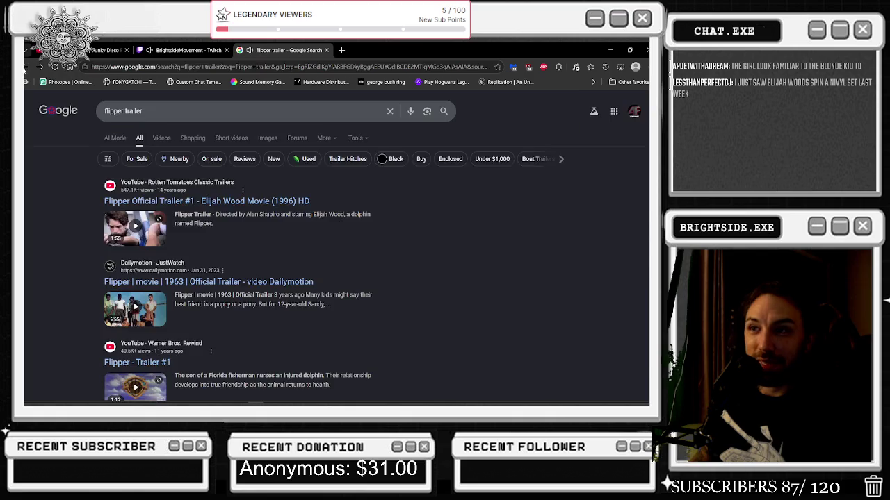
- Close the Flipper trailer preview and search Google for 'counting crows'
scroll(280, 267, down, 2)
scroll(280, 268, down, 2)
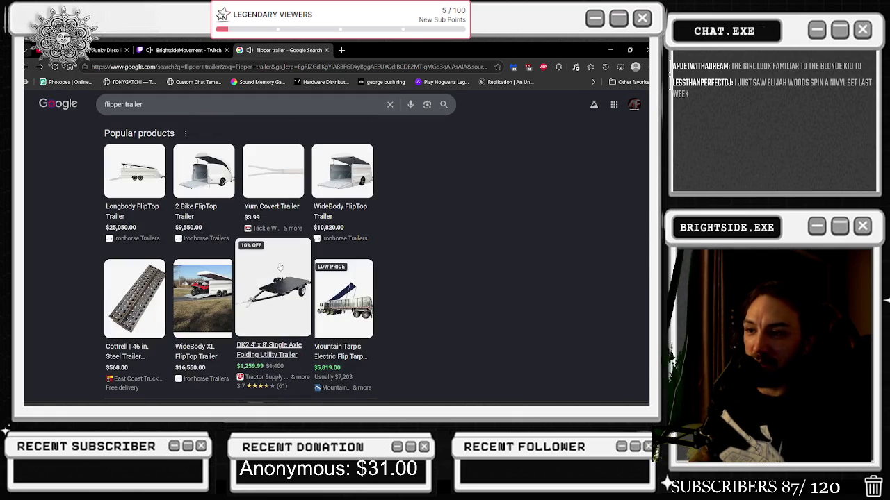
scroll(134, 292, up, 5)
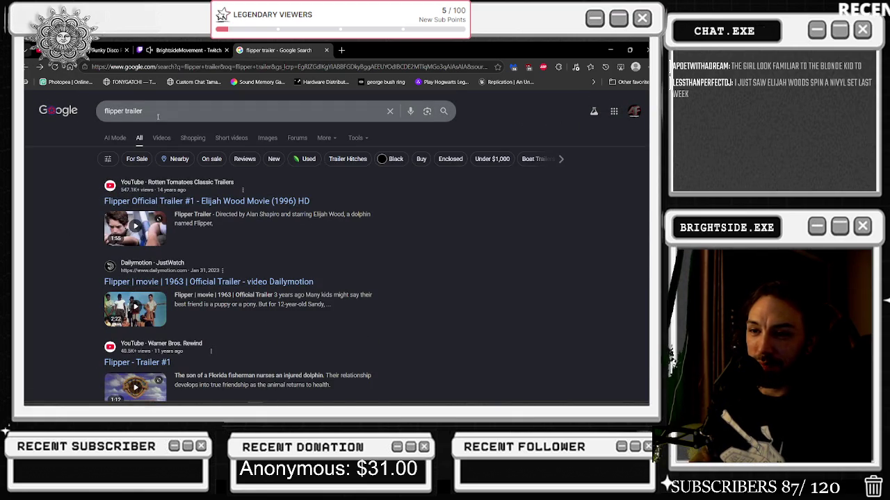
click(40, 67)
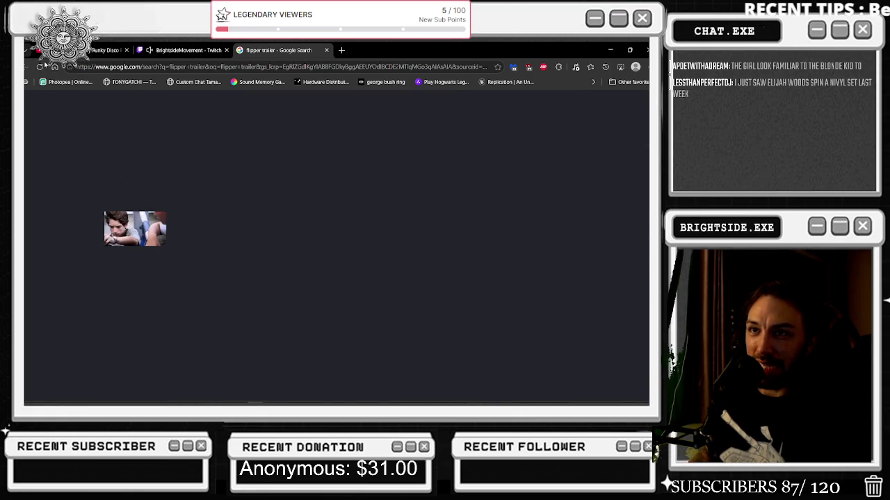
key(Escape)
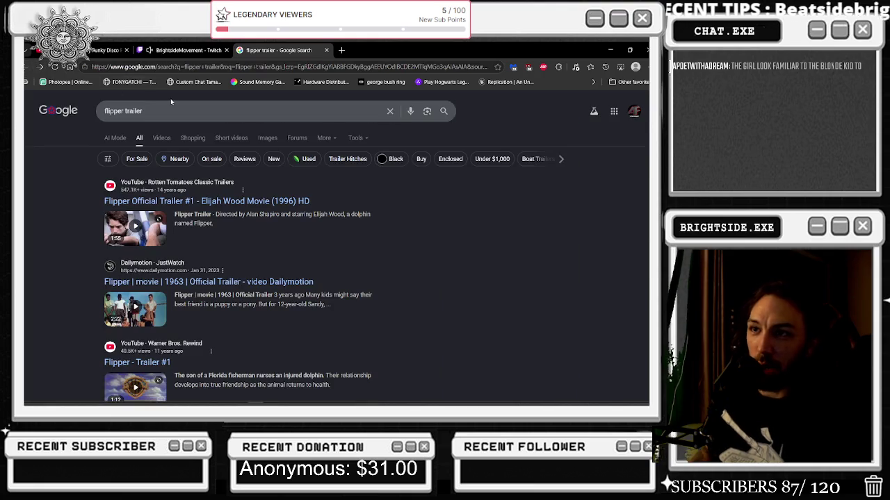
text(counting crows)
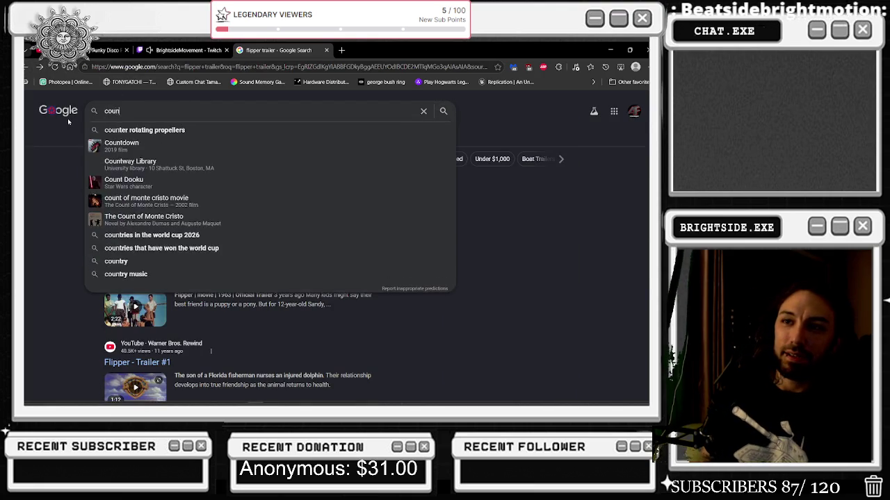
key(Return)
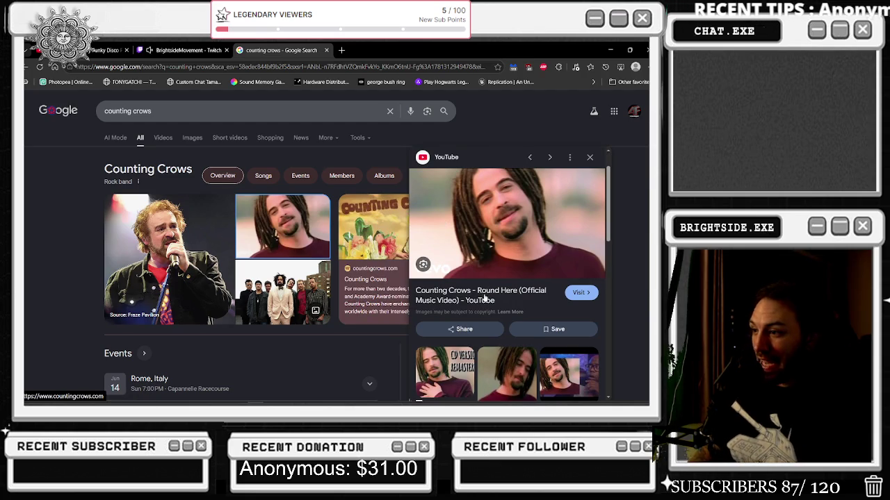
- Look at the Counting Crows Instagram result, then return to the search results
scroll(487, 291, down, 1)
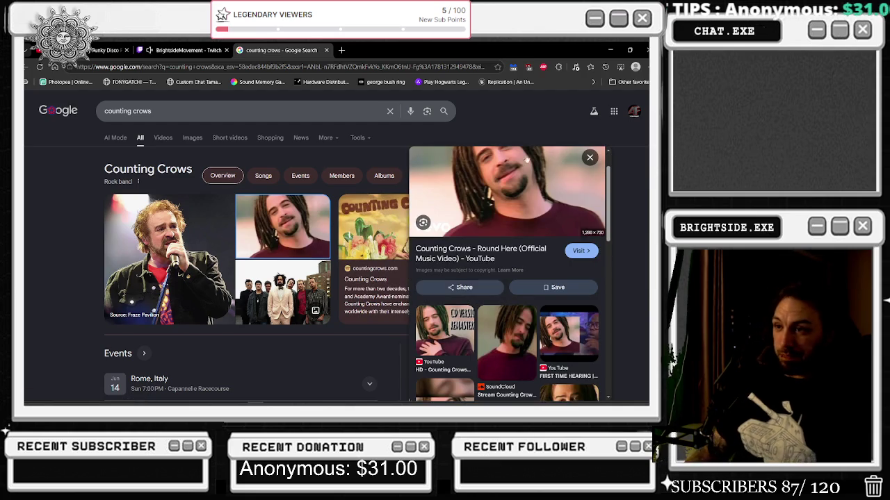
scroll(491, 258, down, 8)
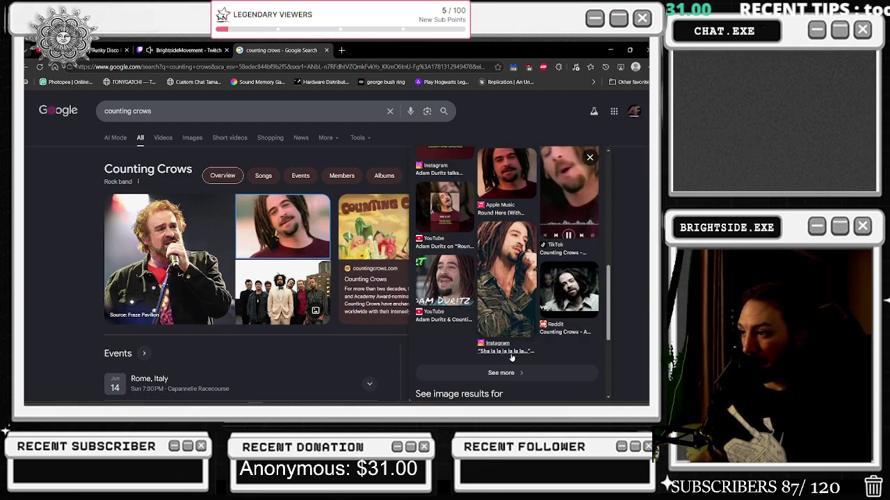
click(511, 354)
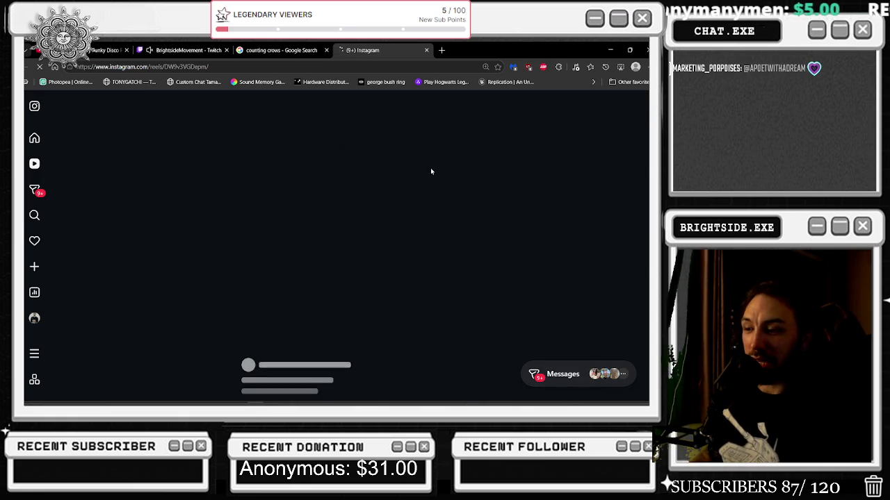
click(282, 50)
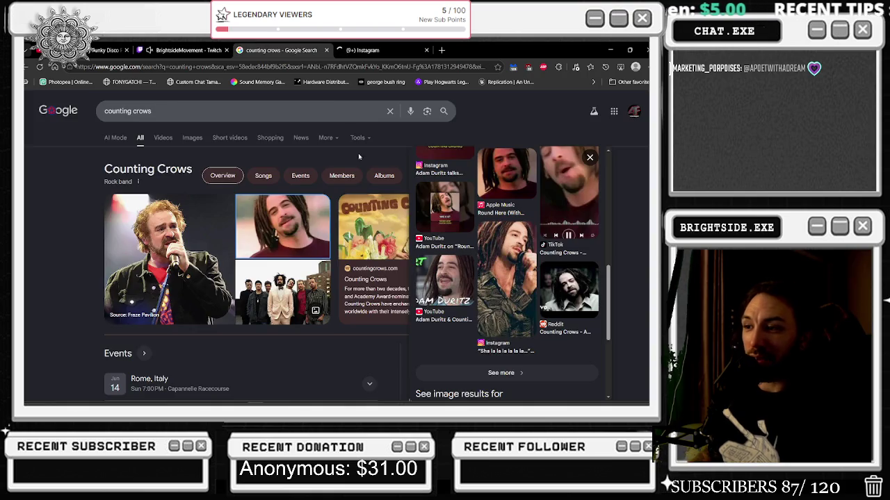
- Open the Round Here song and its official music video on YouTube
scroll(307, 282, down, 3)
scroll(309, 283, down, 2)
scroll(310, 283, down, 1)
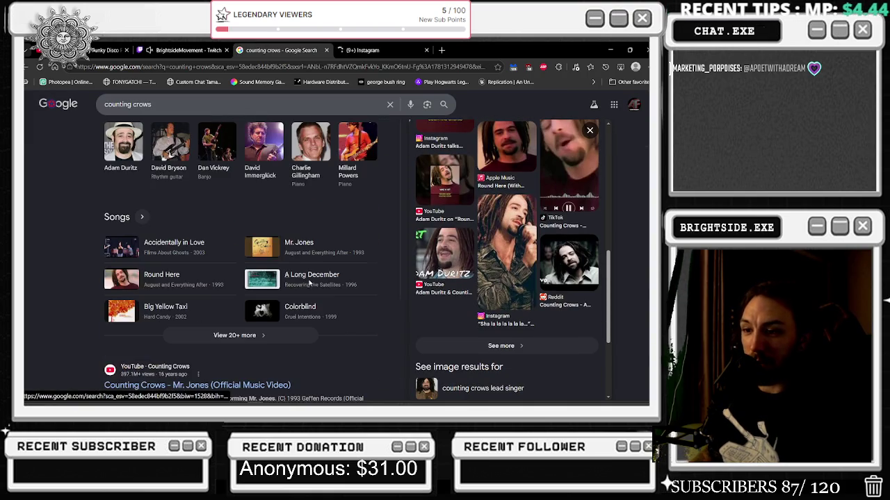
click(161, 276)
scroll(292, 292, down, 2)
click(239, 306)
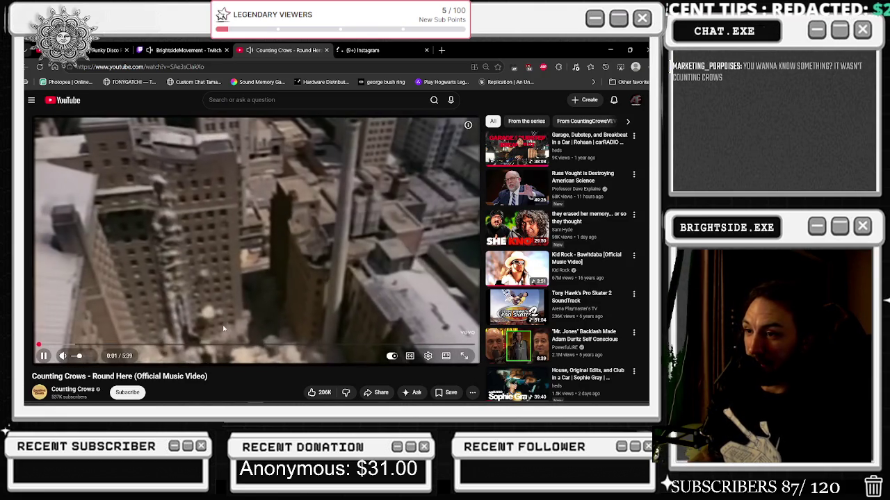
- Skip the Round Here video ahead to about 0:26 and beyond, then slightly back
click(71, 346)
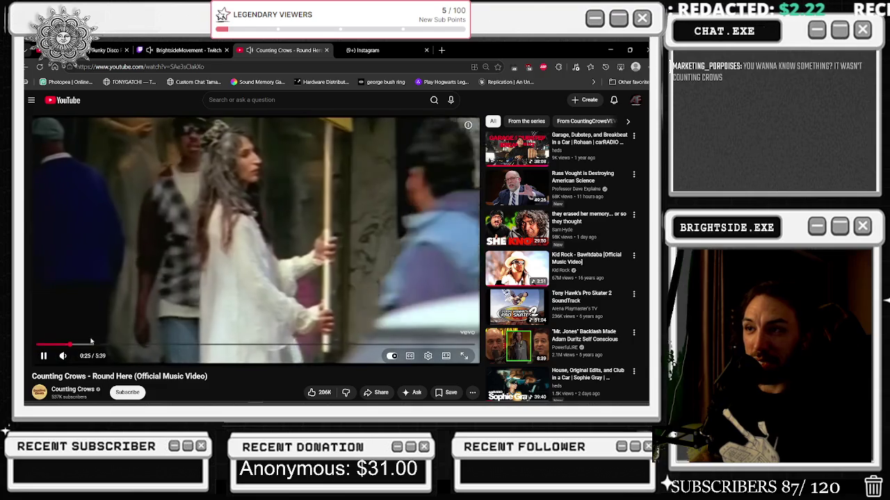
click(97, 346)
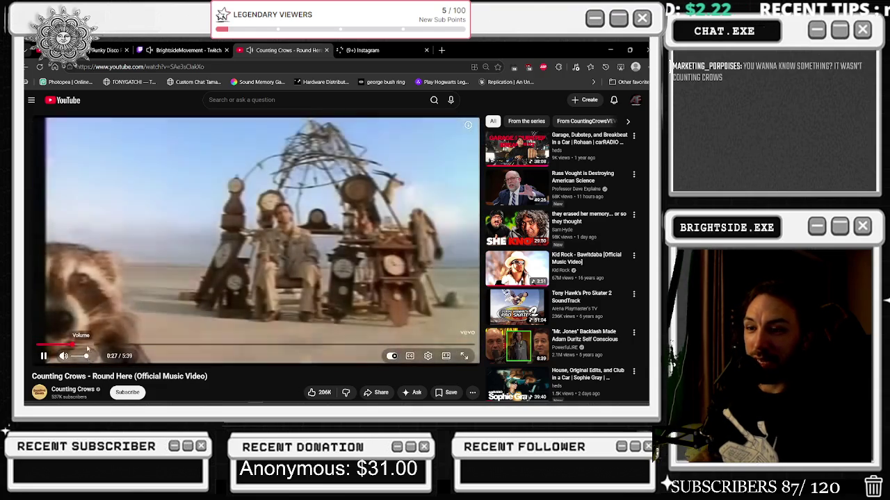
click(87, 345)
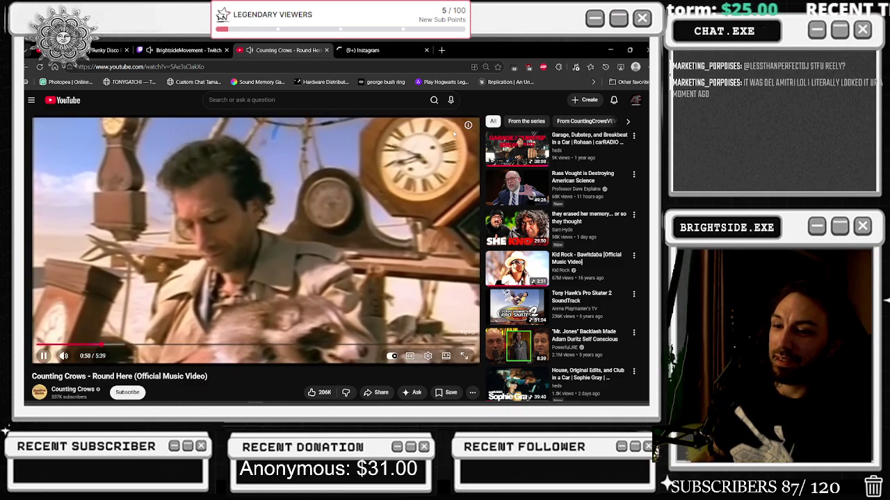
scroll(453, 134, down, 1)
scroll(448, 146, up, 1)
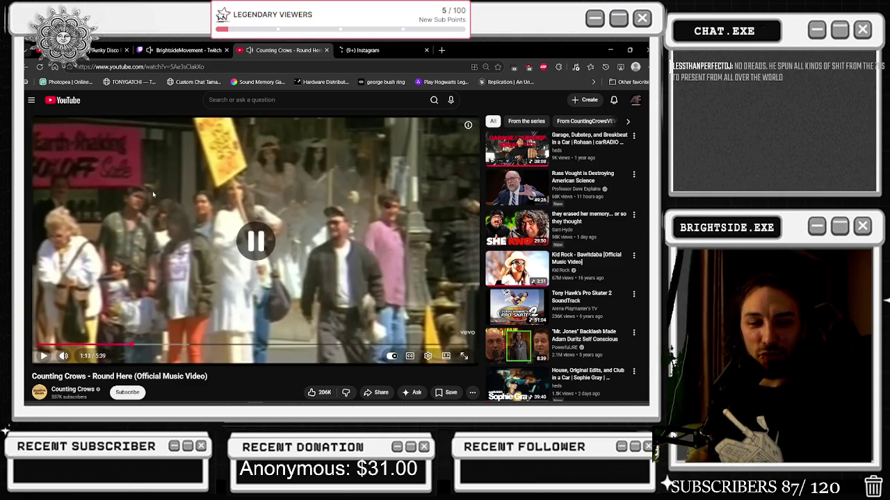
- Resume the paused video, then go back to the Round Here search results
click(153, 195)
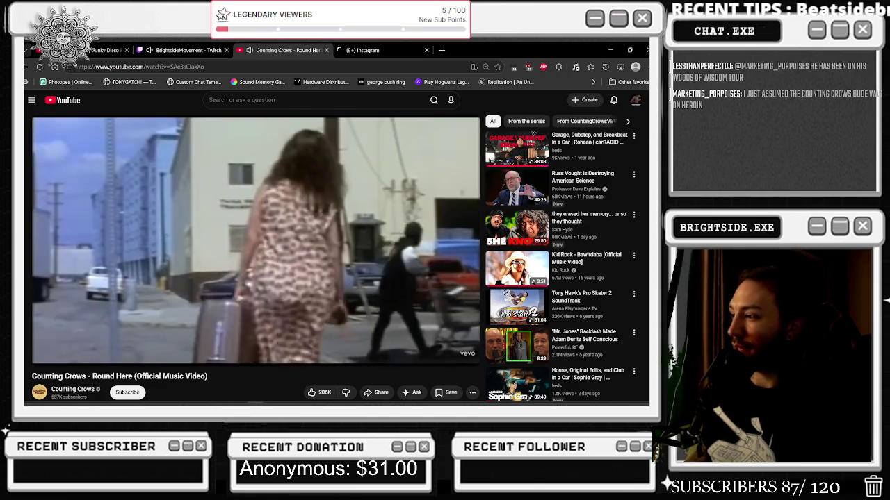
mouse_move(162, 183)
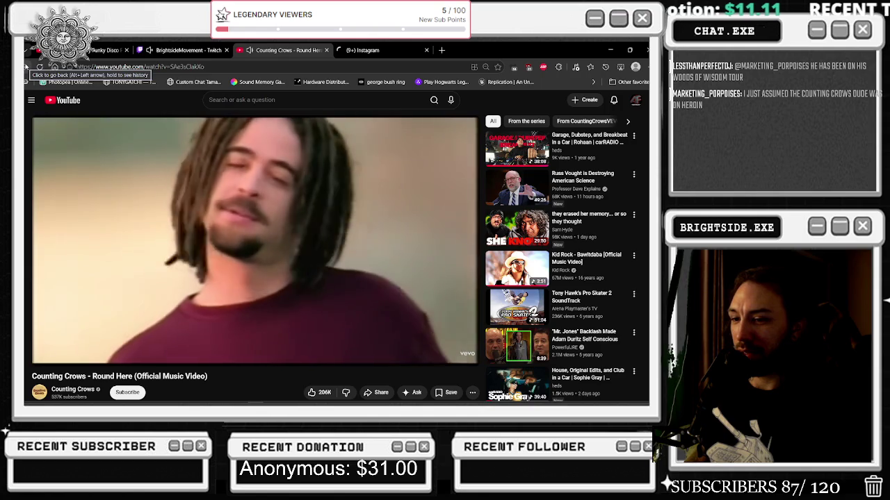
click(26, 66)
- Pick Hanginaround from the Songs grid and play its YouTube music video
scroll(327, 169, down, 5)
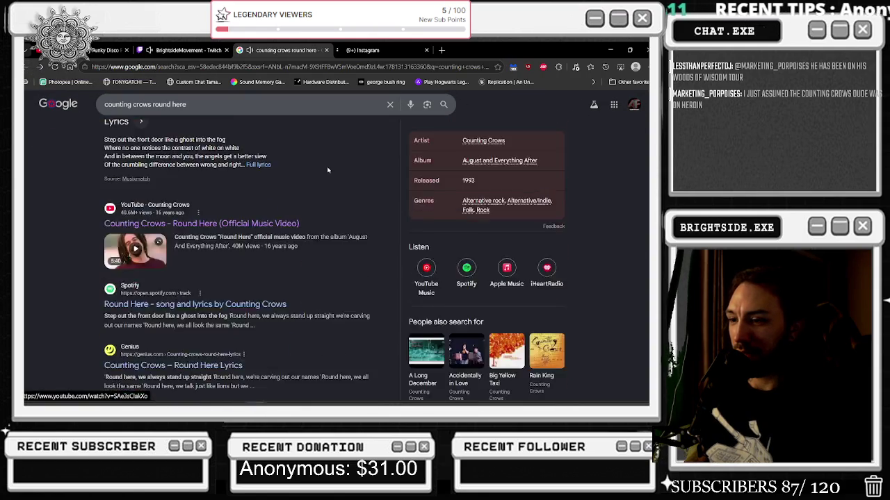
scroll(327, 169, up, 10)
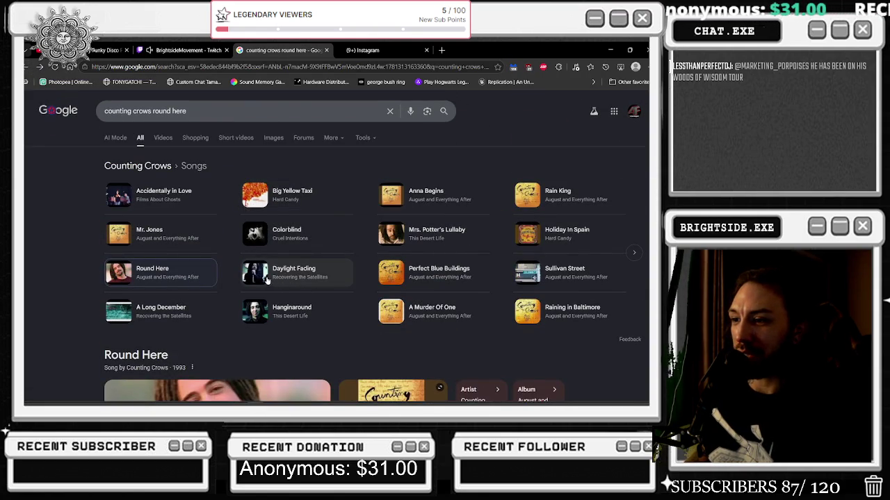
click(292, 310)
scroll(257, 286, down, 2)
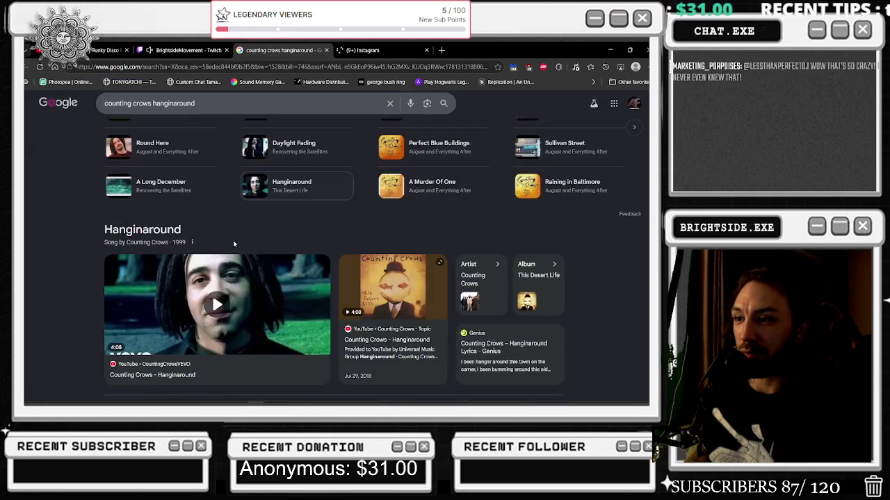
click(224, 305)
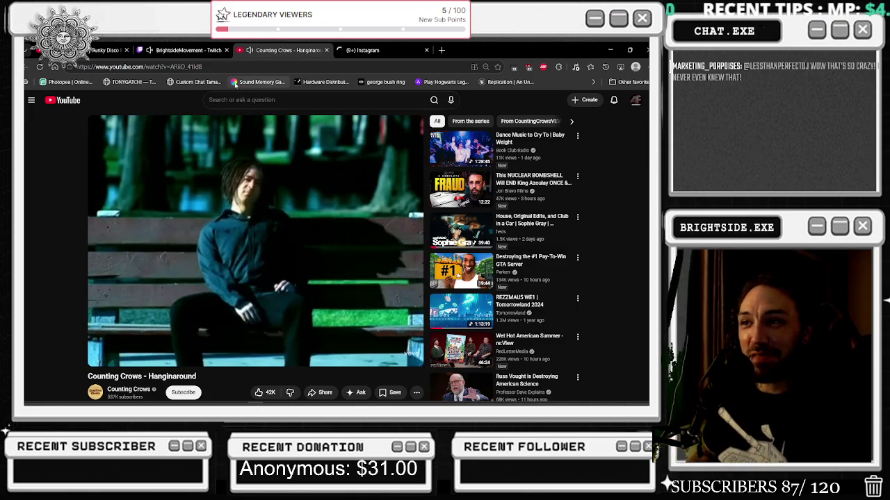
- Search YouTube for 'woods wisdom tour'
click(237, 101)
text(woods owisdo)
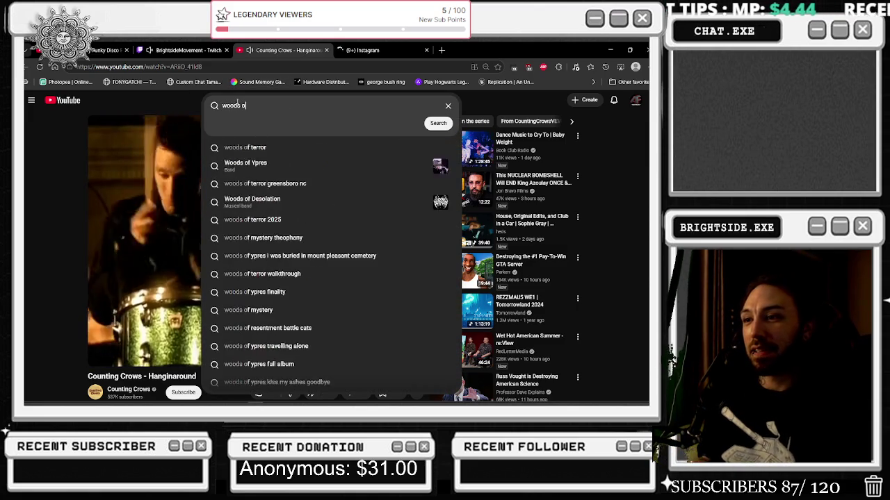
key(BackSpace)
key(BackSpace)
key(BackSpace)
text(w)
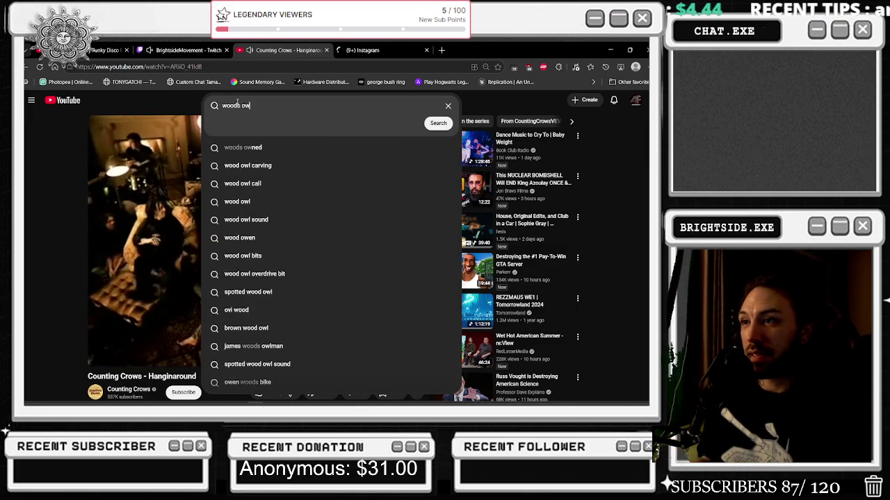
text(isdom tour)
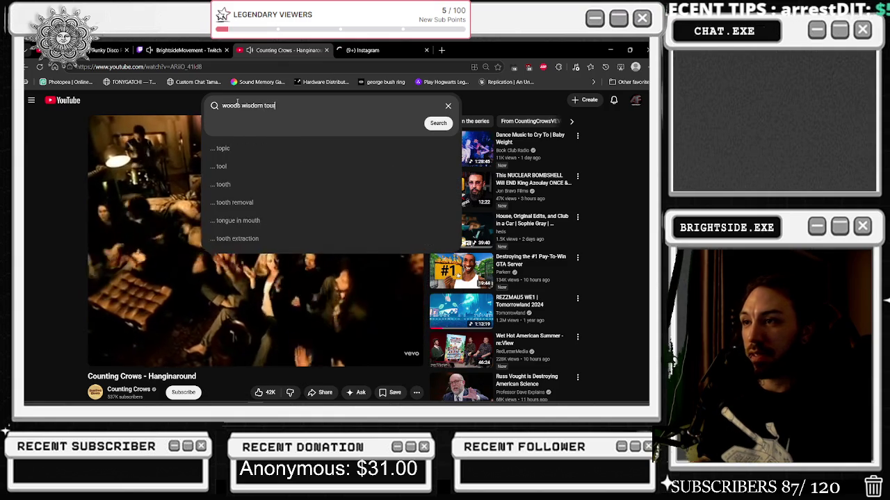
key(Return)
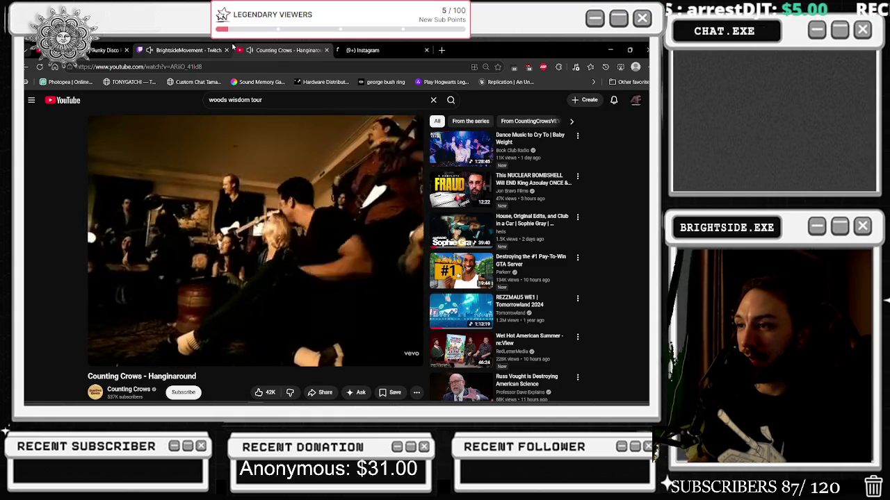
- Add the missing 'of' and rerun the search as 'woods of wisdom tour'
click(232, 99)
text(of)
click(164, 94)
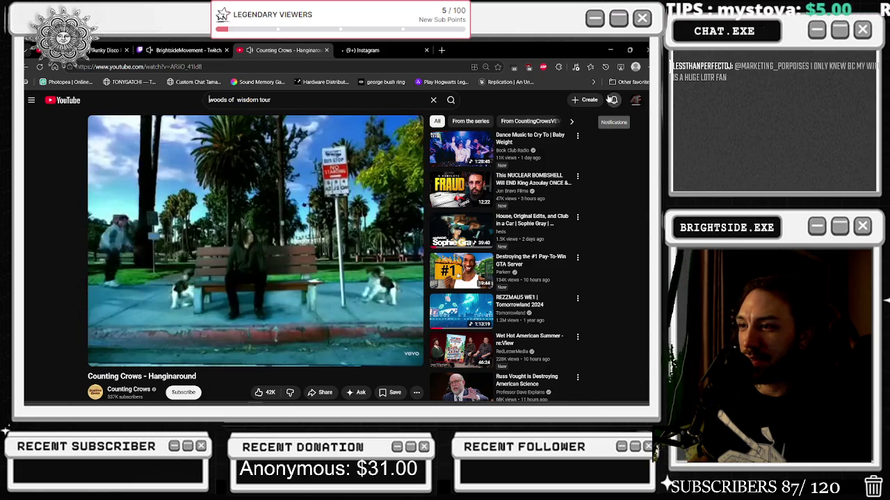
key(Return)
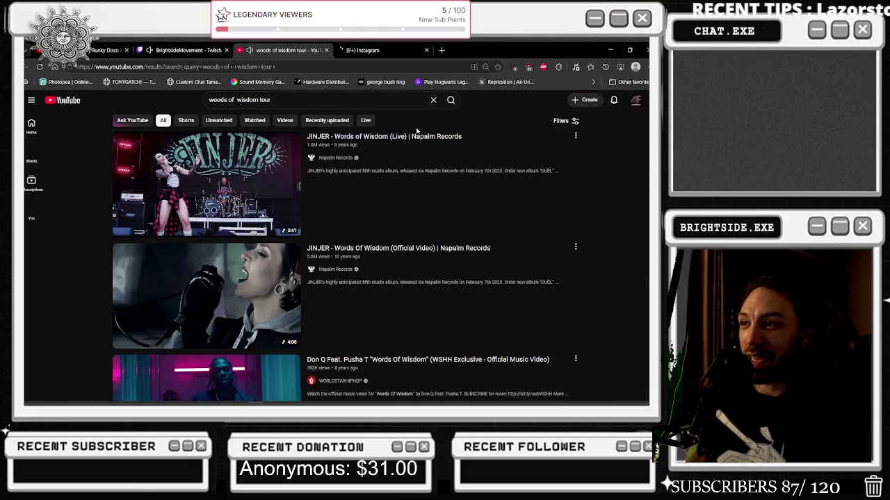
mouse_move(408, 145)
scroll(399, 148, down, 2)
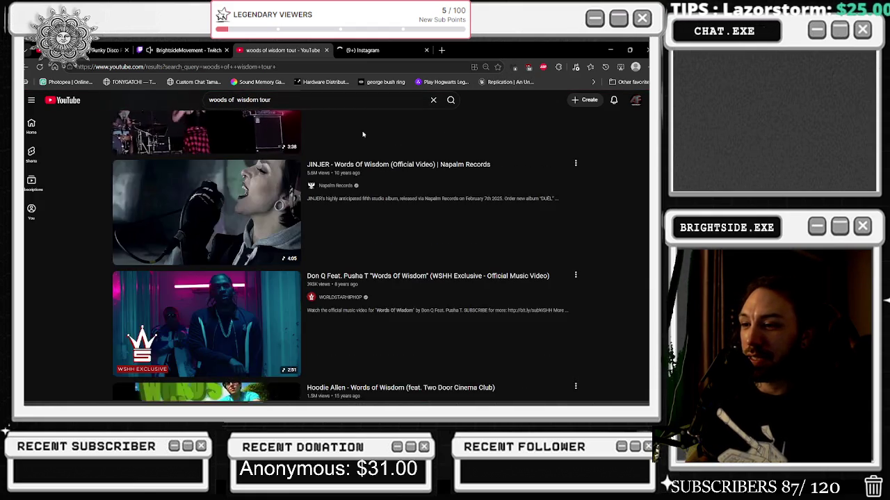
scroll(400, 148, up, 2)
click(212, 101)
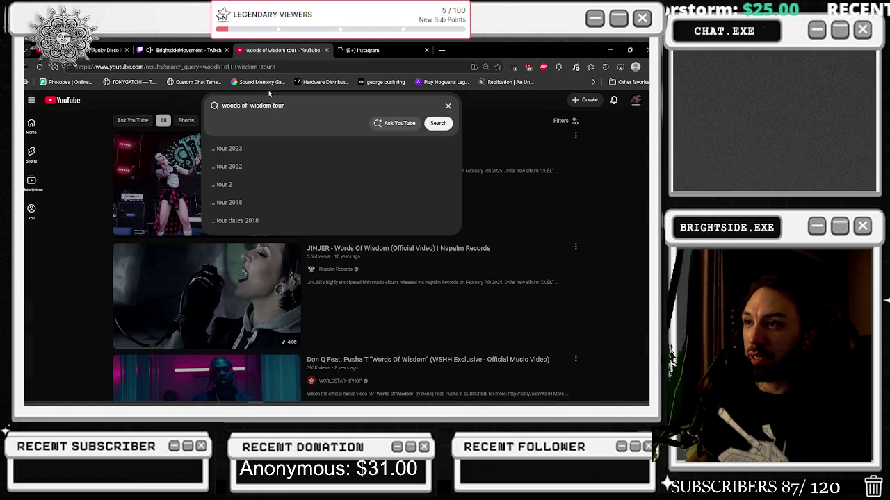
click(274, 66)
- Search Google for 'woods of wisdom tour elijah' and open the Instagram event post
text(woods of wisdom tour)
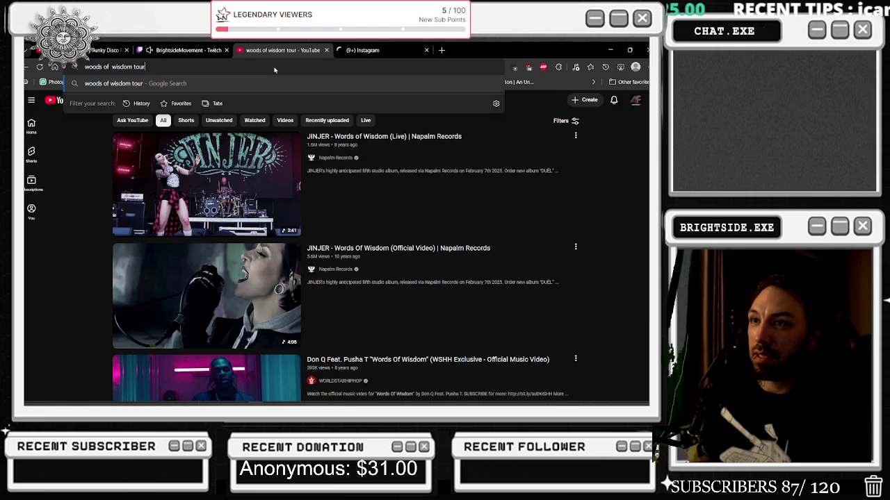
text( elijah)
key(Return)
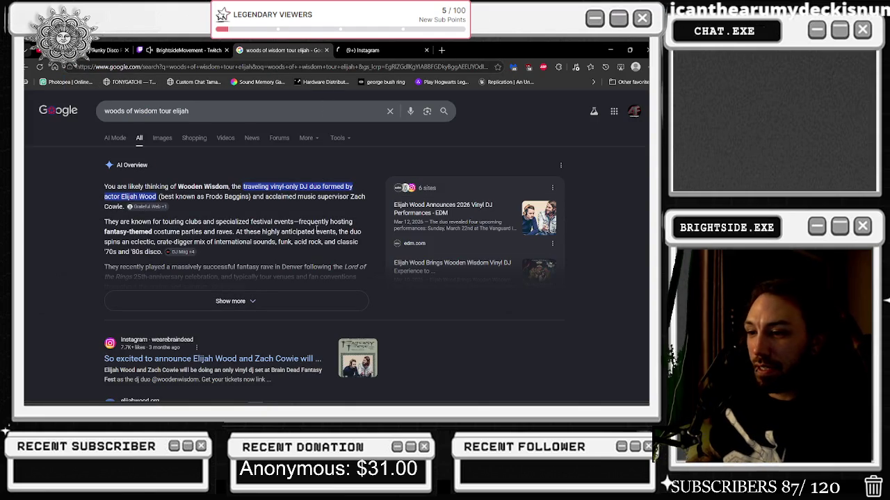
click(367, 367)
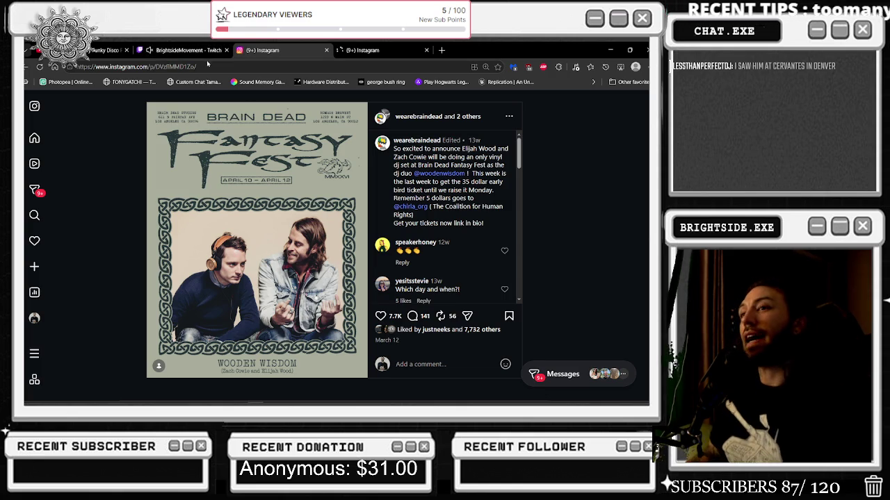
- Navigate the tab to youtube.com
click(206, 66)
text(youtube.com)
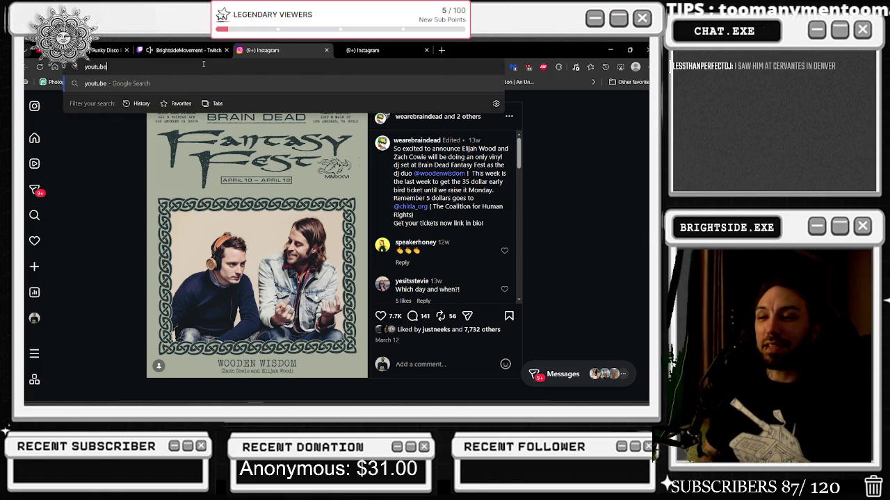
key(Return)
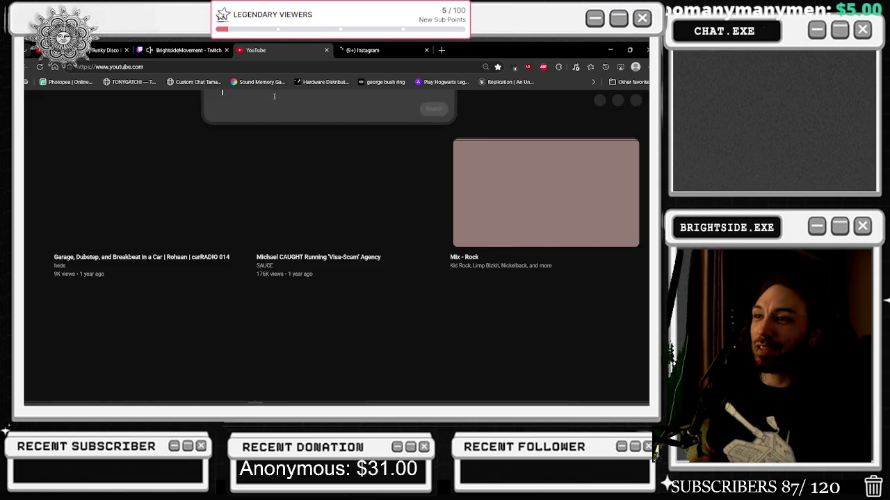
- Search YouTube for 'denver airport train alert' and scroll through the results
text(denver airport)
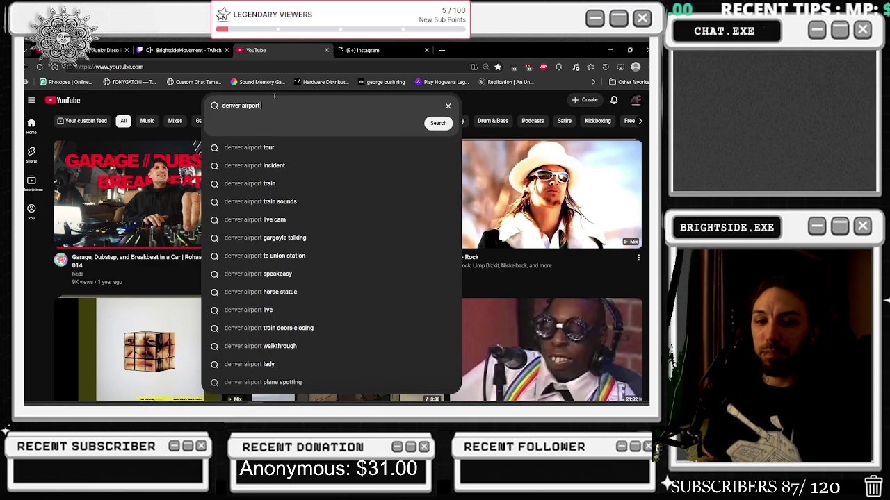
text( train )
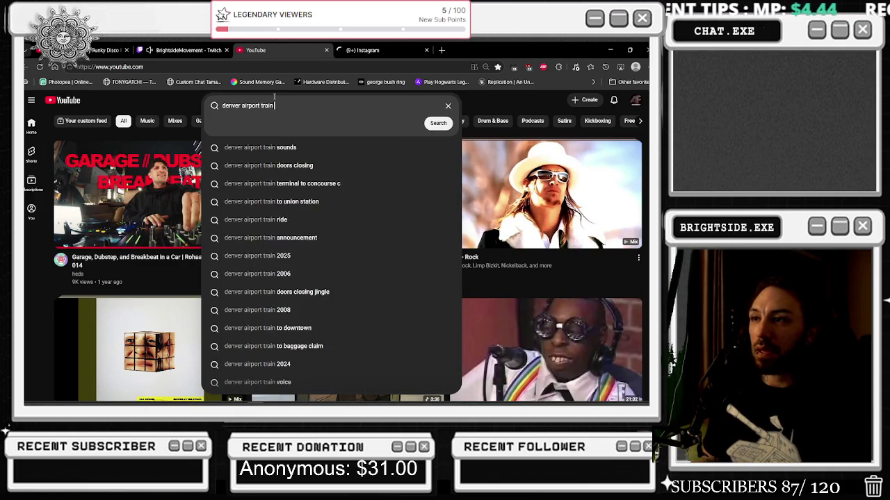
text(alert)
key(Return)
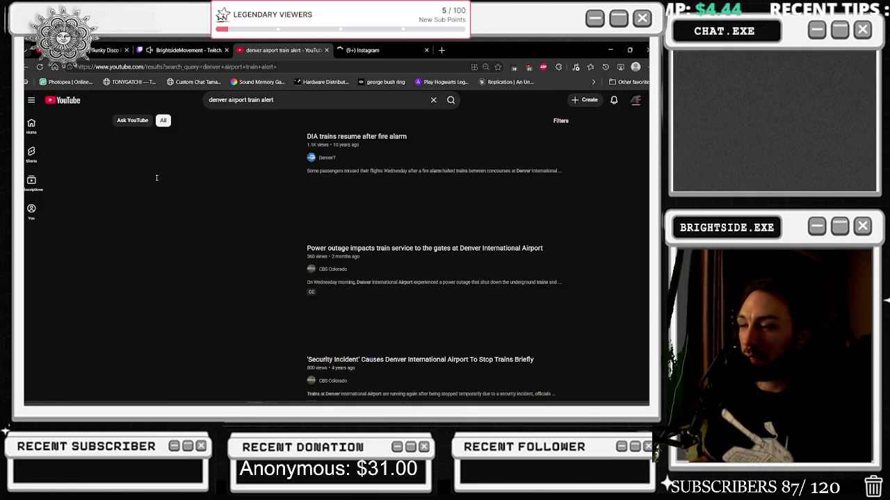
scroll(368, 211, down, 5)
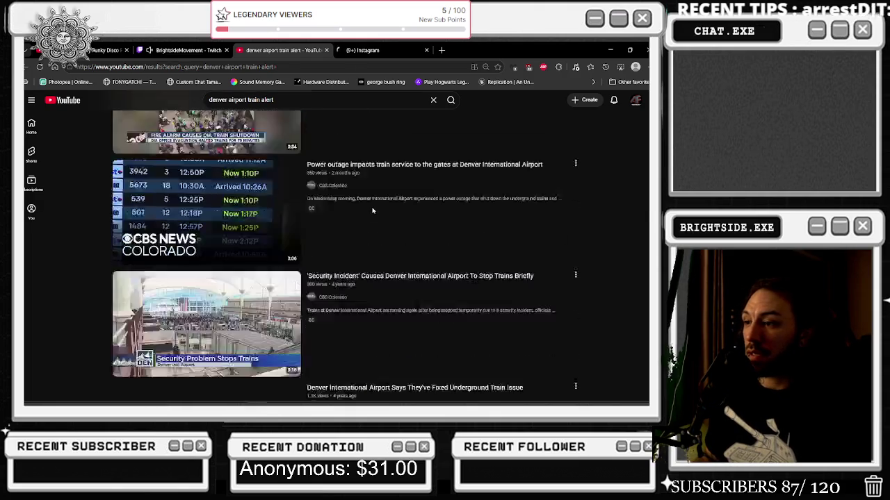
scroll(372, 211, down, 5)
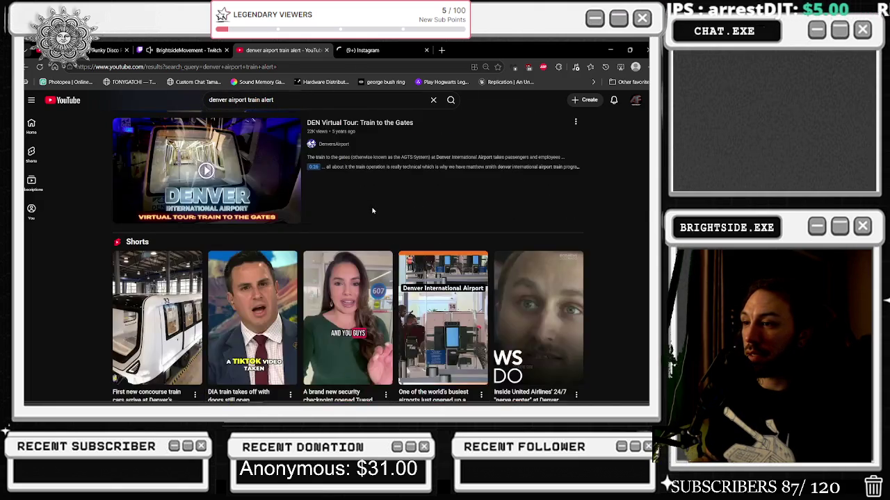
scroll(368, 205, down, 4)
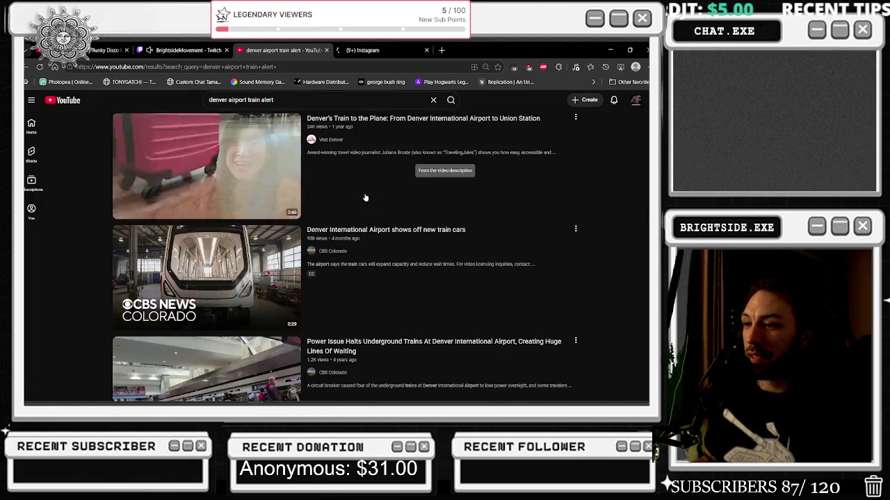
scroll(363, 199, down, 3)
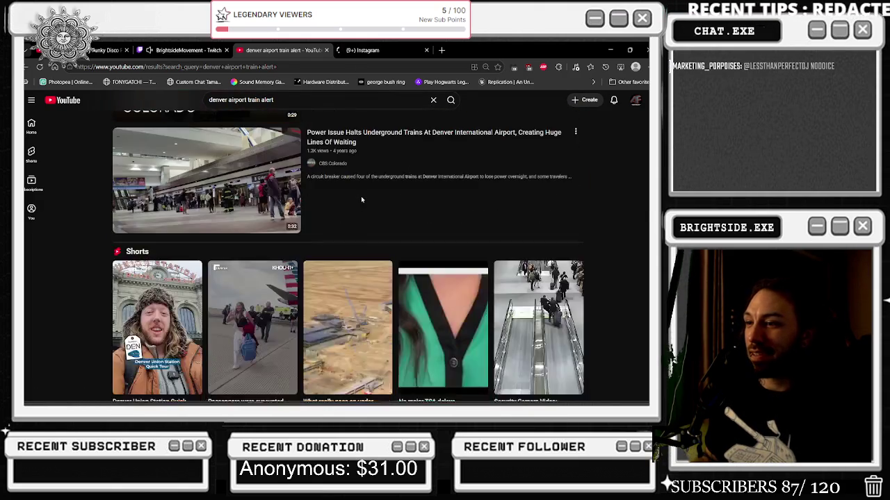
scroll(360, 199, down, 5)
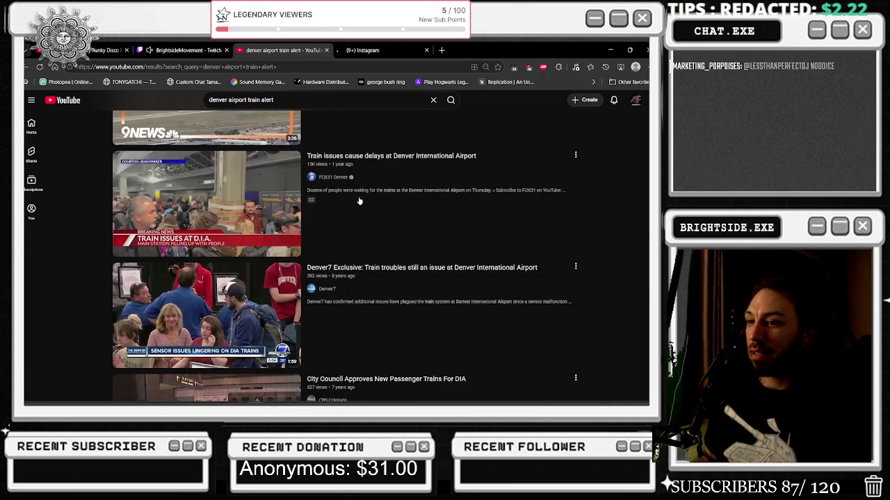
scroll(354, 198, down, 6)
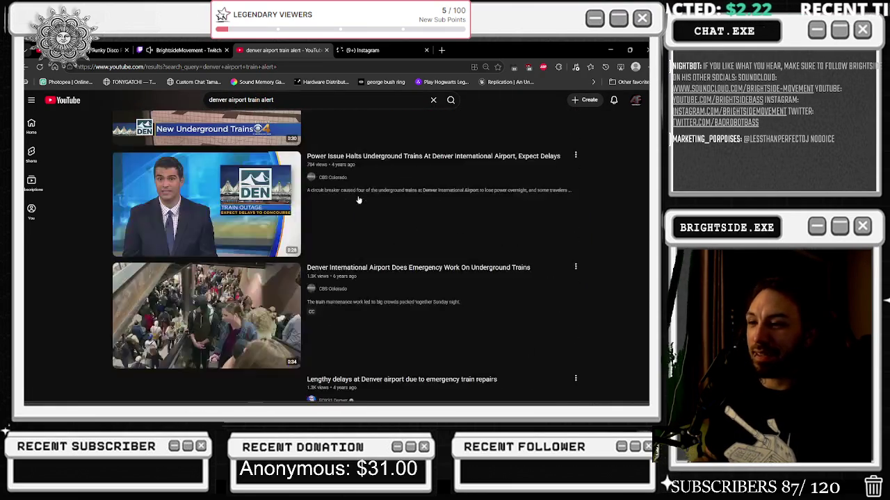
scroll(346, 195, down, 3)
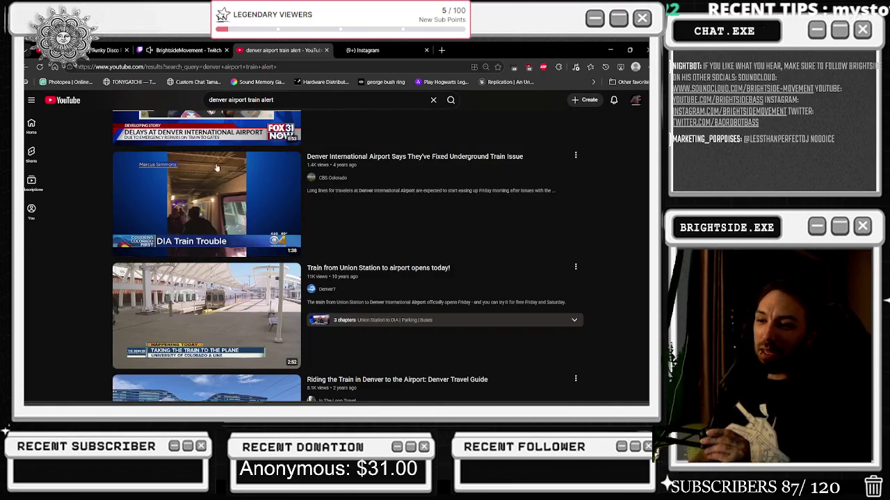
scroll(215, 200, down, 1)
scroll(216, 200, down, 3)
scroll(215, 200, down, 2)
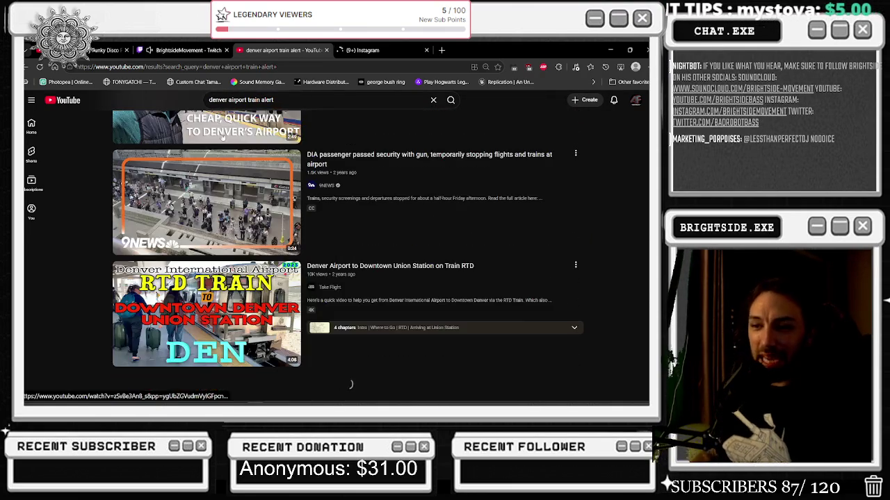
- Return to the YouTube home feed and start the Mix - August2 playlist
key(alt+Left)
scroll(486, 209, down, 1)
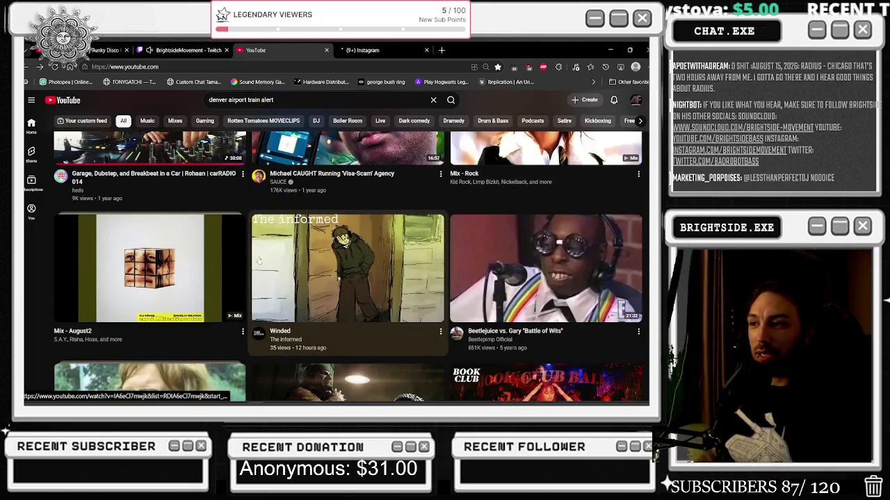
click(196, 260)
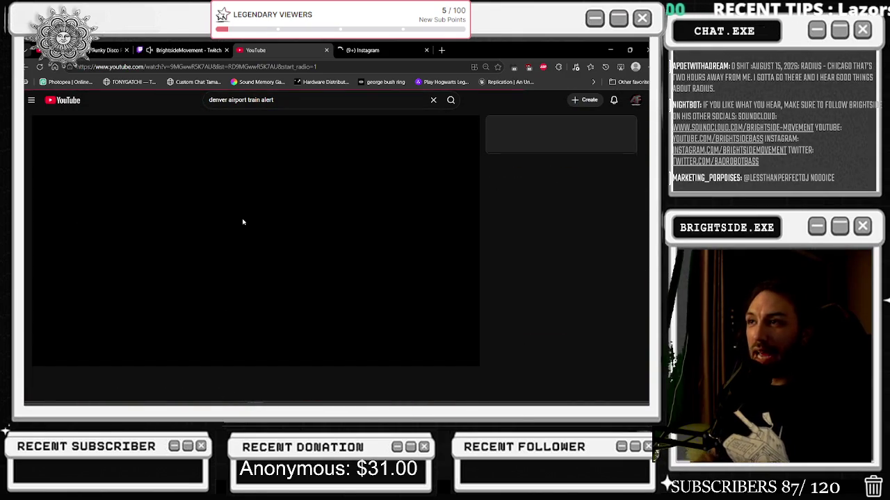
- Lower the Mix - August2 volume and switch back to the Unreal blueprint editor
drag(83, 358, 76, 356)
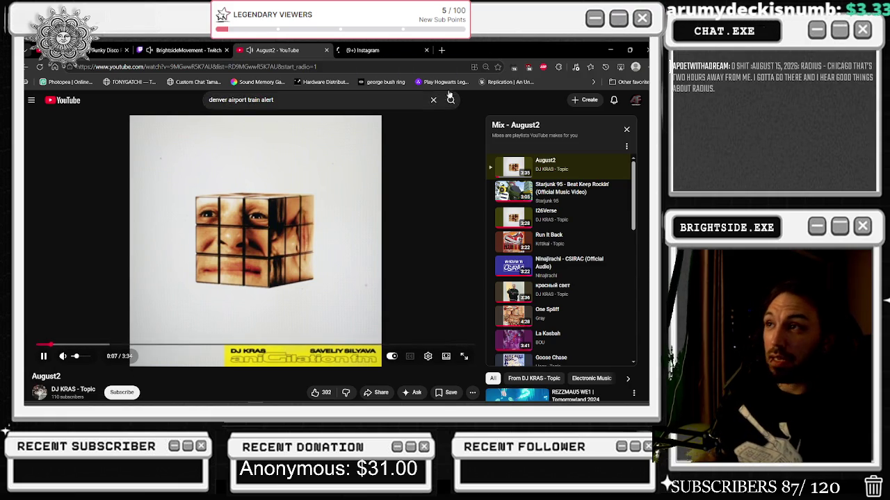
key(alt+Tab)
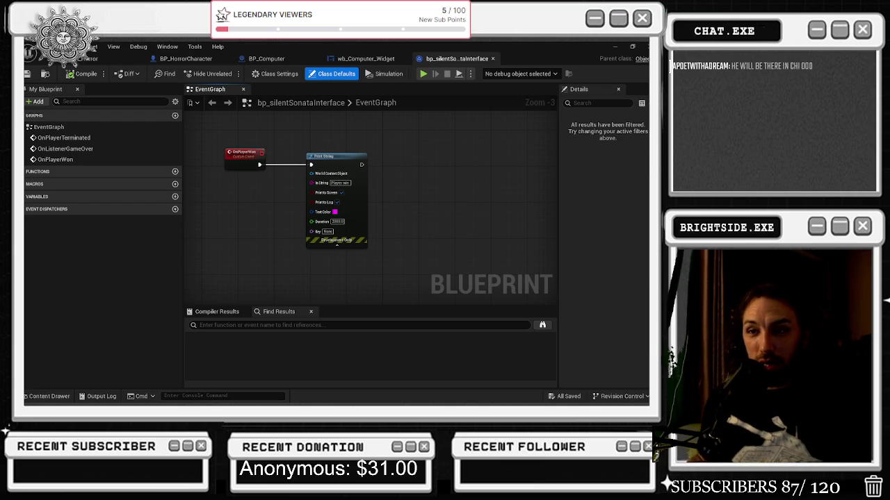
- Select the OnPlayerWon event node in the bp_silentSonataInterface event graph
scroll(449, 218, down, 5)
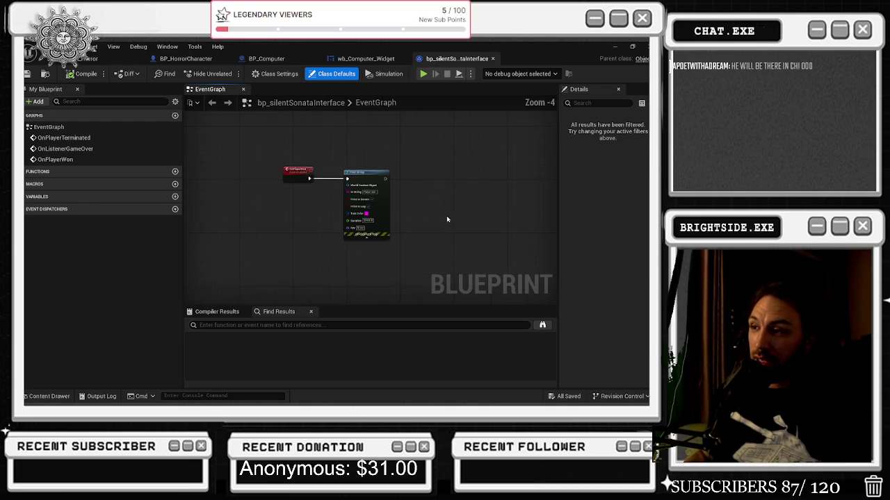
drag(440, 239, 324, 317)
mouse_move(258, 262)
mouse_down()
mouse_move(318, 278)
mouse_move(299, 254)
mouse_move(307, 243)
mouse_up()
scroll(304, 204, up, 4)
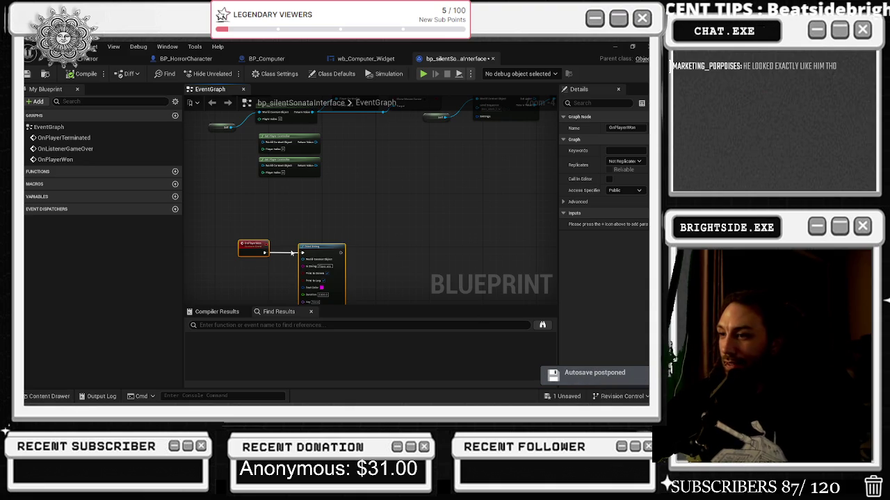
- Select the middle node row, save bp_silentSonataInterface, and bring up Task Manager
scroll(292, 252, down, 7)
mouse_move(238, 221)
mouse_down()
mouse_move(397, 262)
mouse_move(391, 254)
mouse_up()
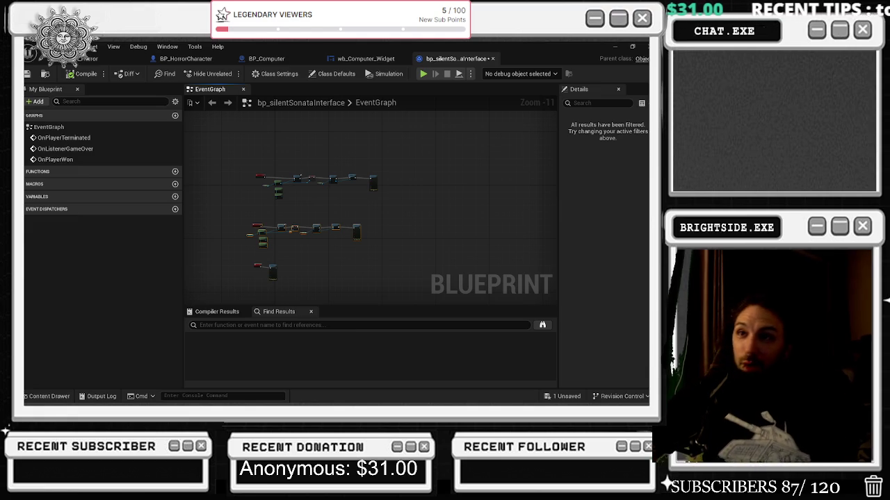
click(27, 75)
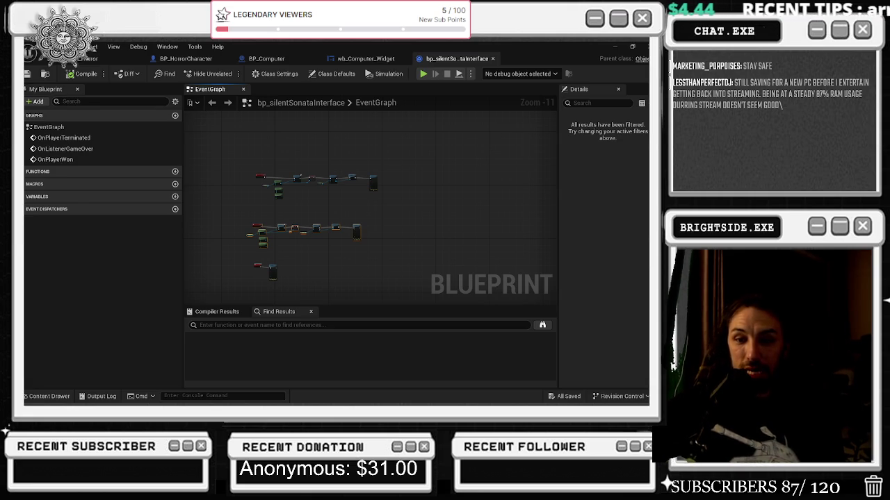
key(ctrl+shift+Escape)
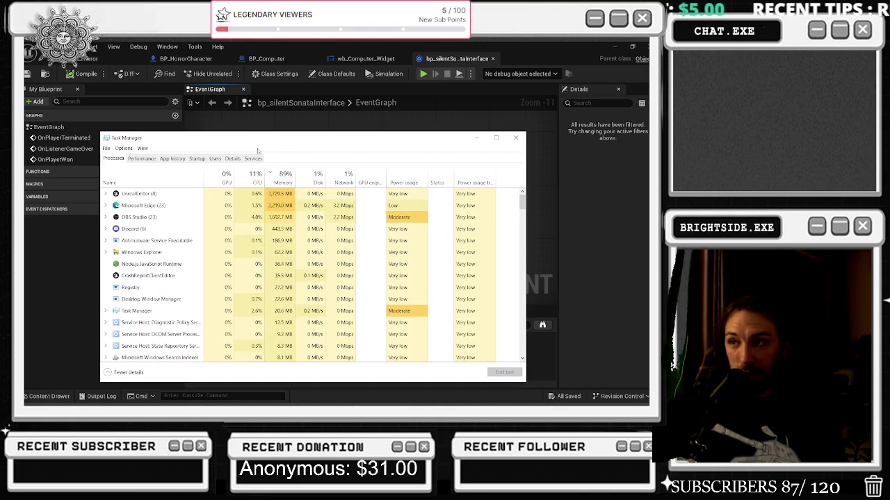
- End the Discord and Microsoft Edge processes in Task Manager
click(171, 229)
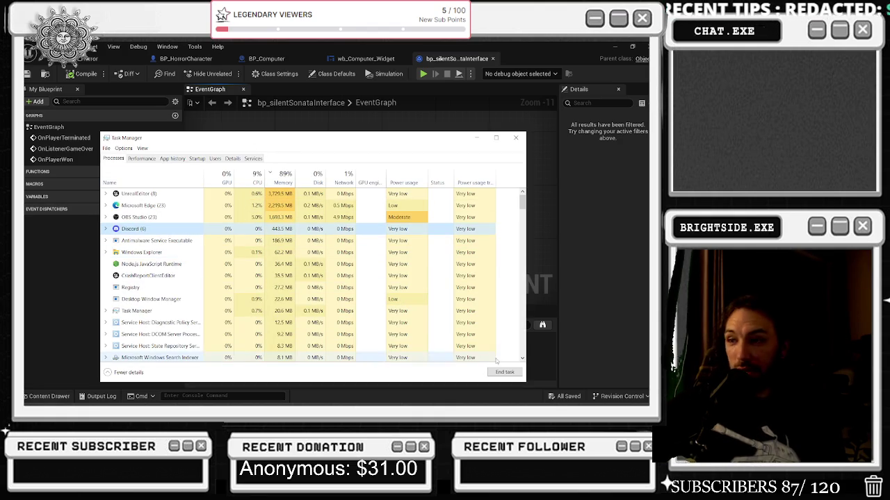
key(Delete)
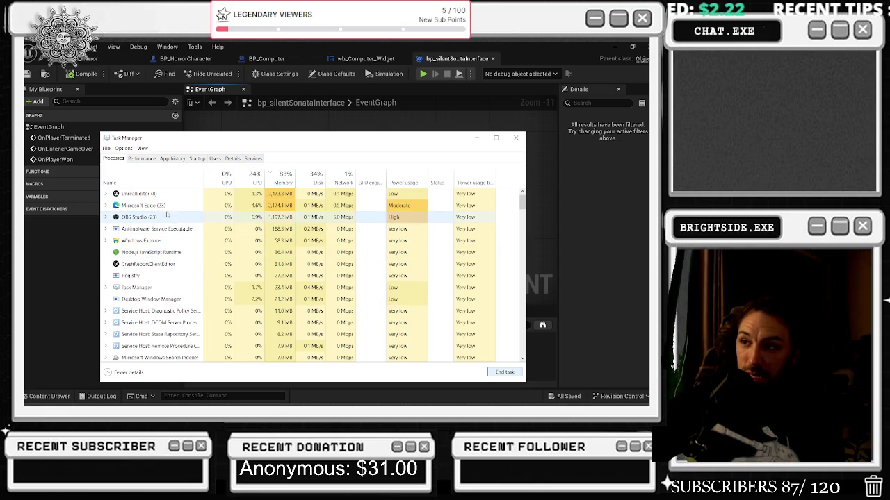
key(alt+Tab)
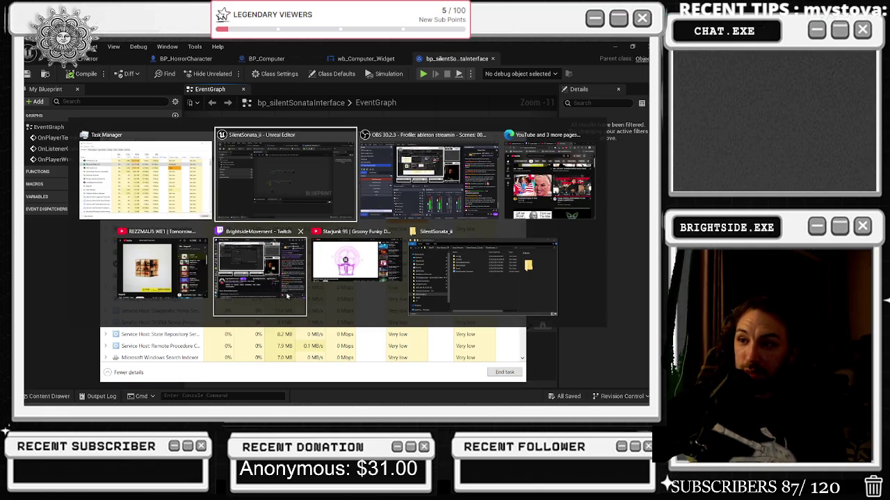
click(172, 208)
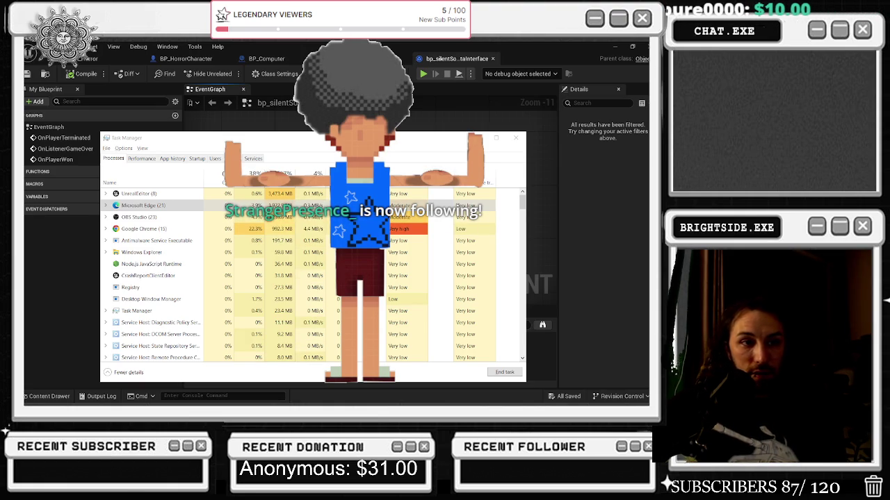
click(491, 373)
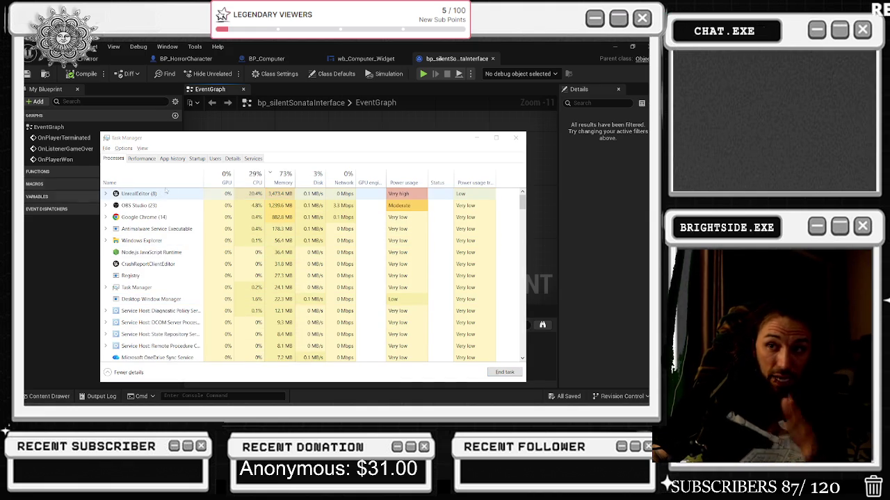
- Select the UnrealEditor process, then close Task Manager to return to the level viewport
key(alt+Tab)
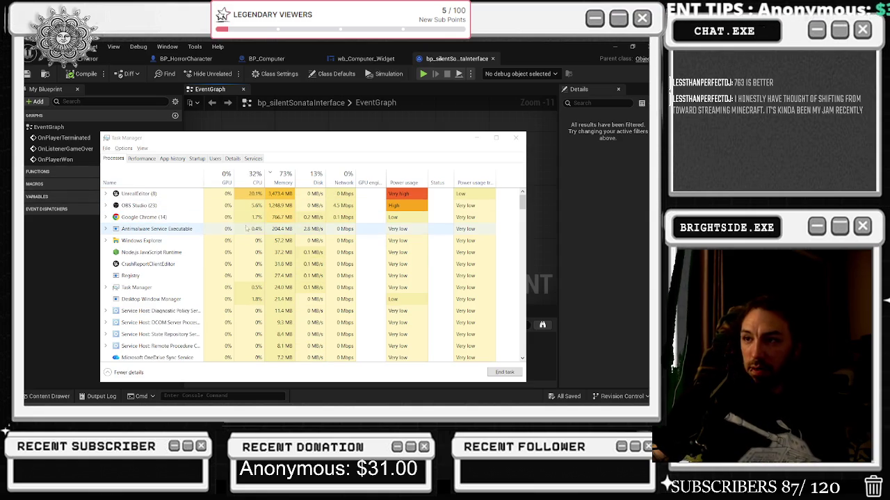
click(196, 193)
key(Down)
key(Down)
key(Down)
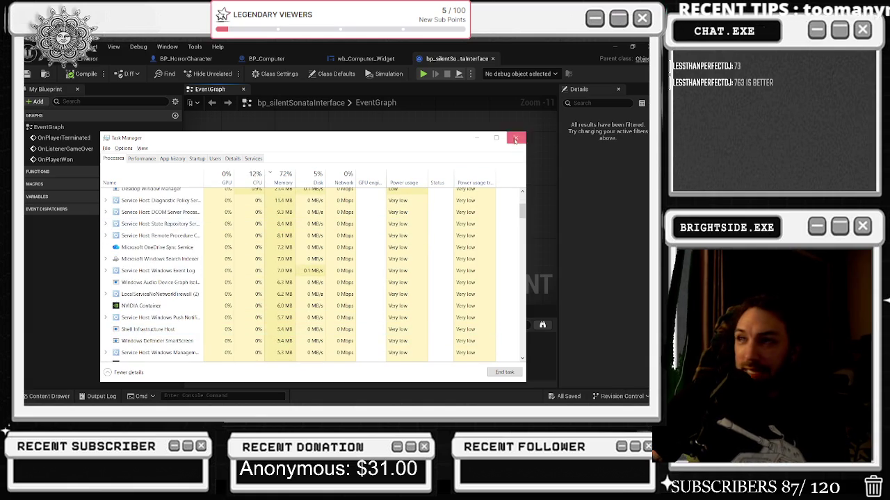
click(622, 387)
click(70, 58)
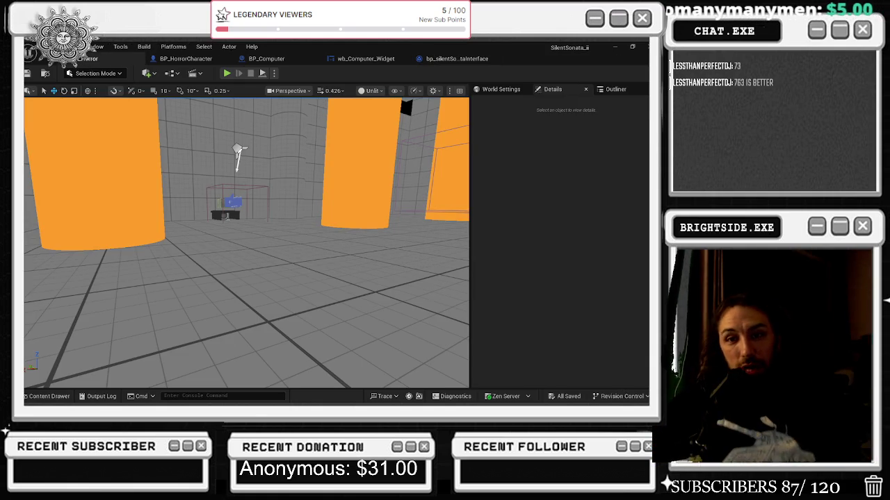
- Fly the viewport camera into a grid-walled corner and turn toward the blue actor
scroll(246, 243, up, 1)
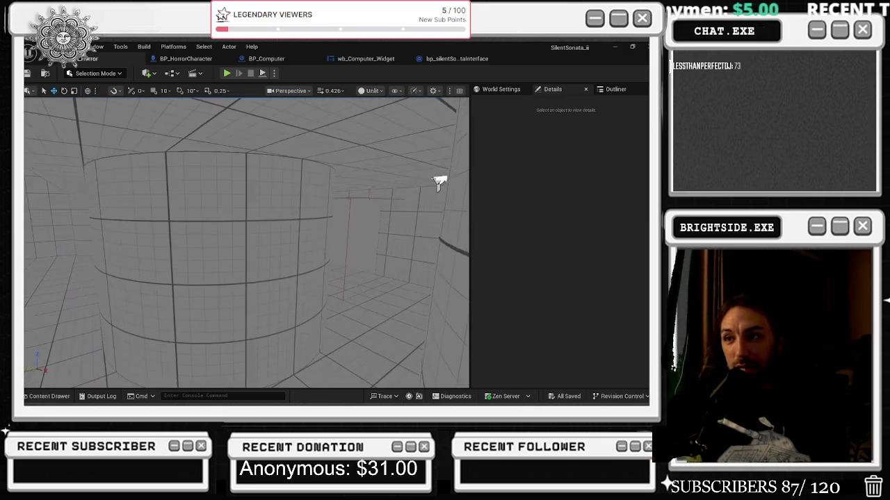
mouse_move(246, 242)
mouse_down()
mouse_move(229, 236)
mouse_move(233, 230)
mouse_move(251, 236)
mouse_move(45, 246)
mouse_up()
drag(189, 266, 188, 266)
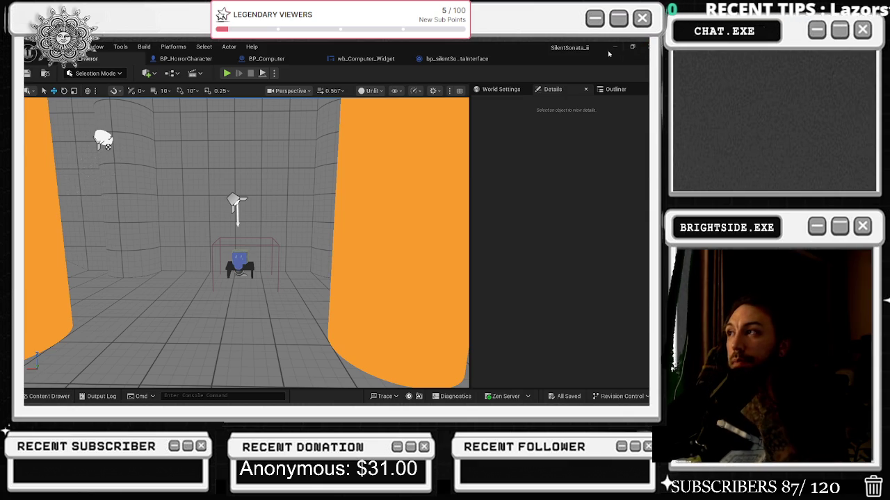
- Minimize Unreal, open the project's Content folder in Explorer, and return to the editor
click(632, 47)
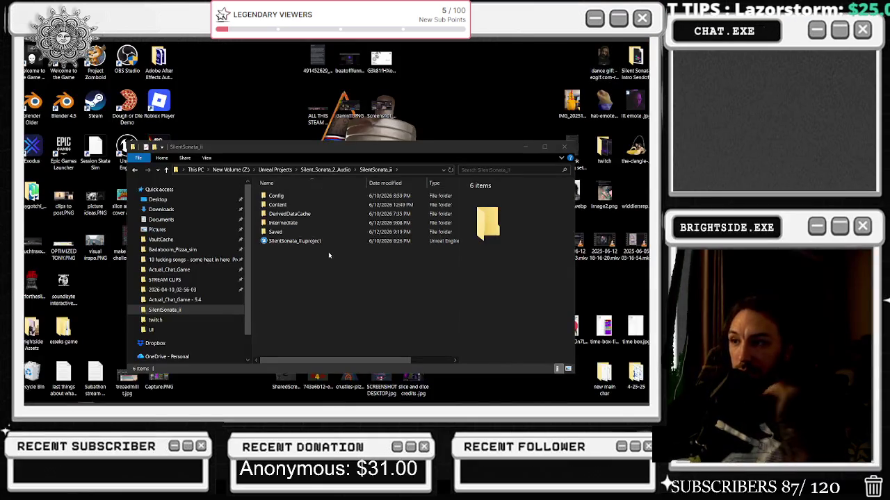
double_click(294, 204)
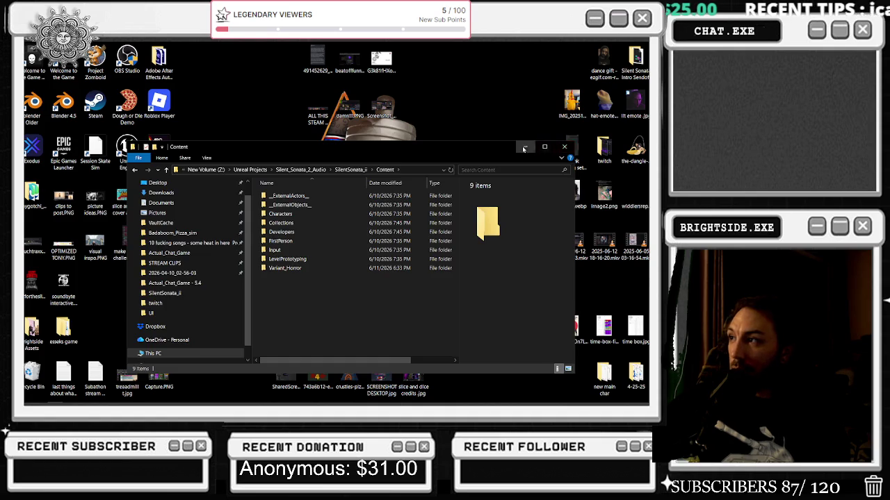
key(alt+Tab)
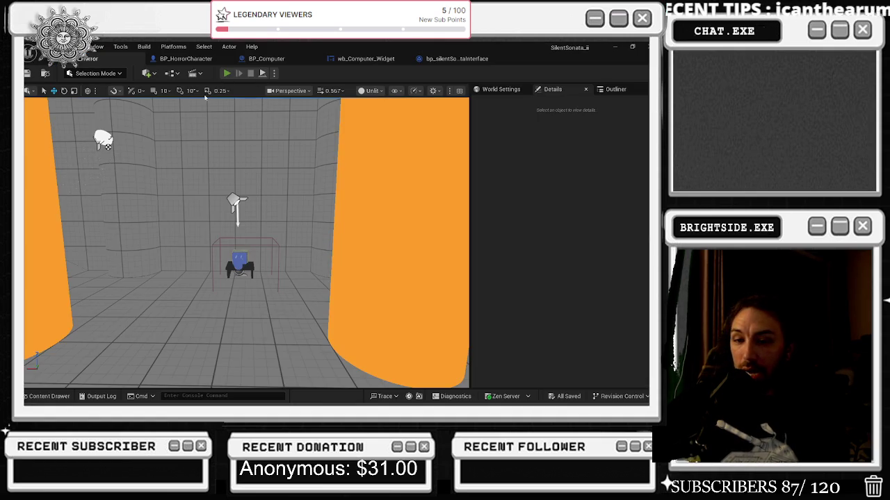
- Start a Play-In-Editor session and cycle the game view through unlit, wireframe and lit
key(alt+p)
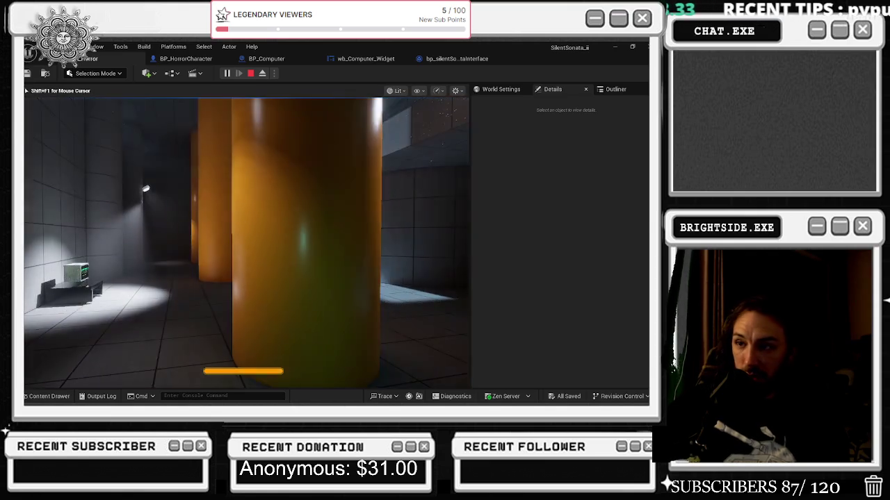
key(F2)
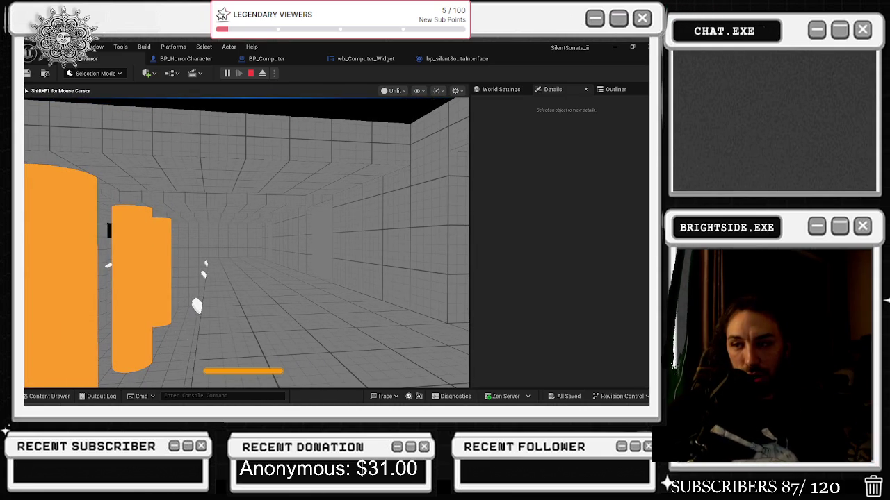
key(a)
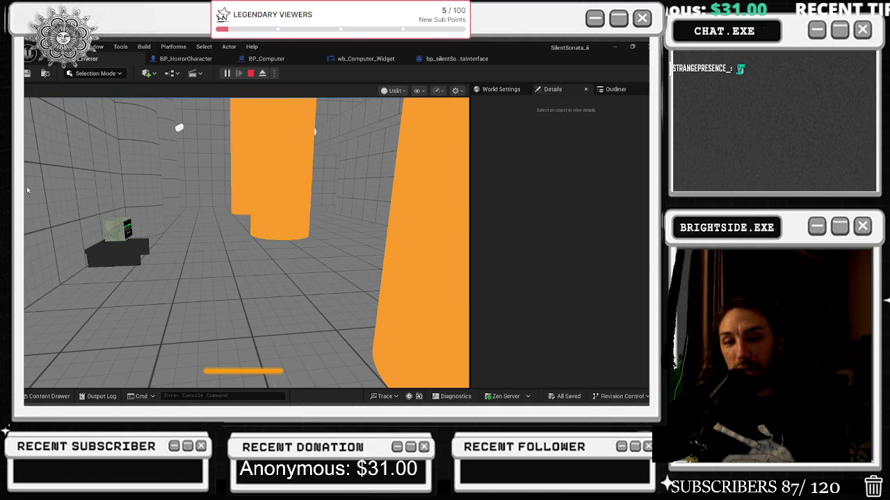
click(174, 240)
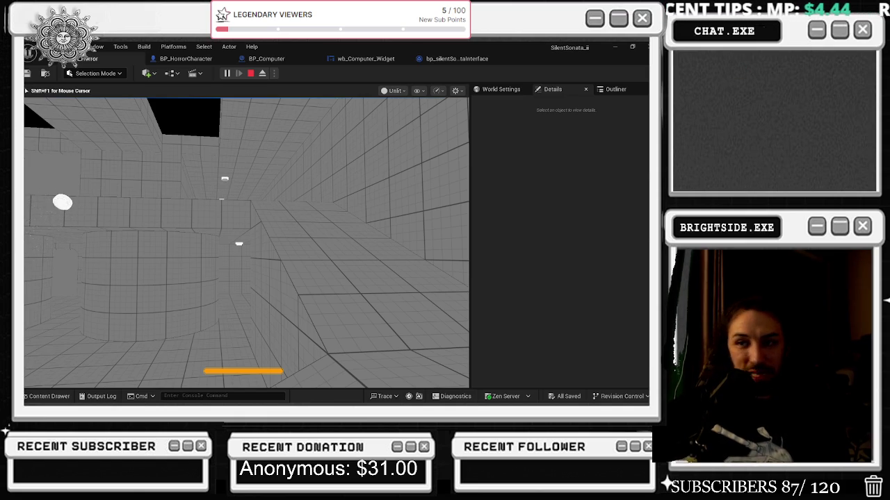
key(F1)
key(F2)
key(F3)
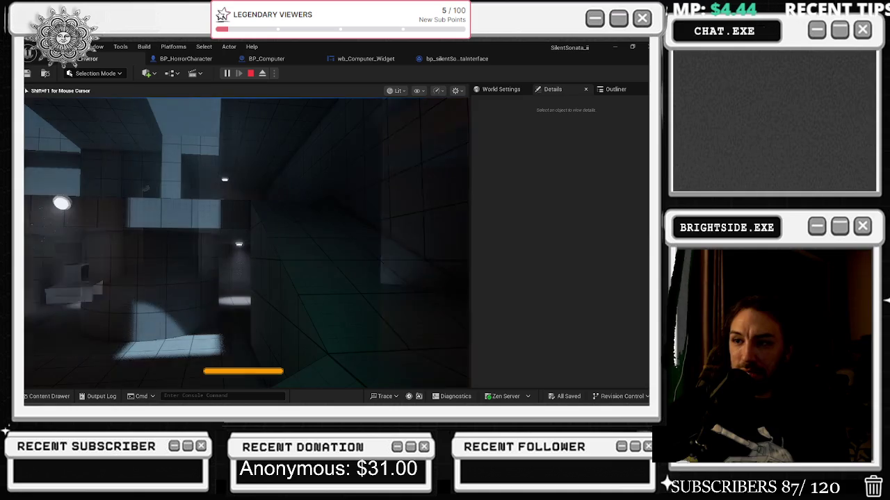
- Walk through the orange-pillared room, the dark room and the lit doorway into the corridor
key(w)
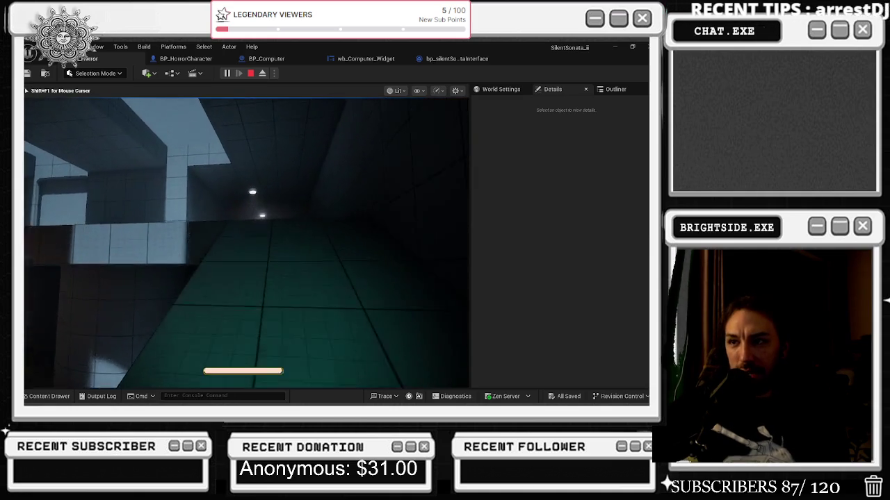
key(w)
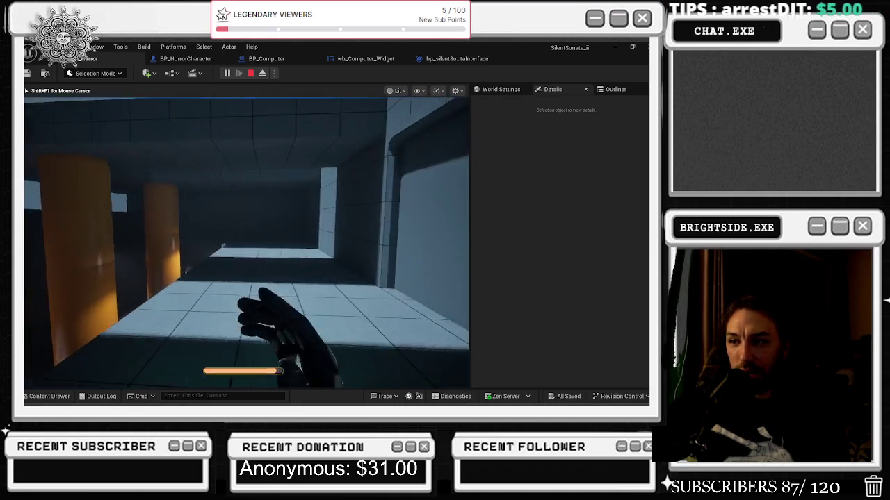
key(w)
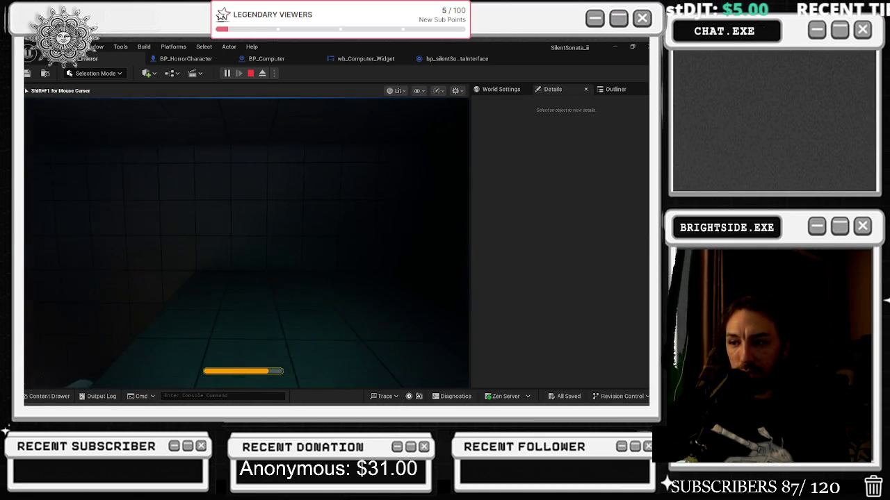
key(w)
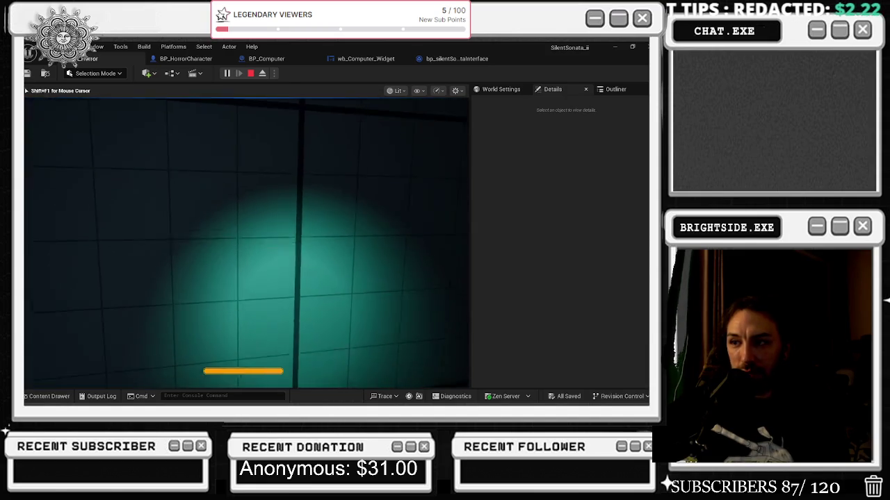
key(w)
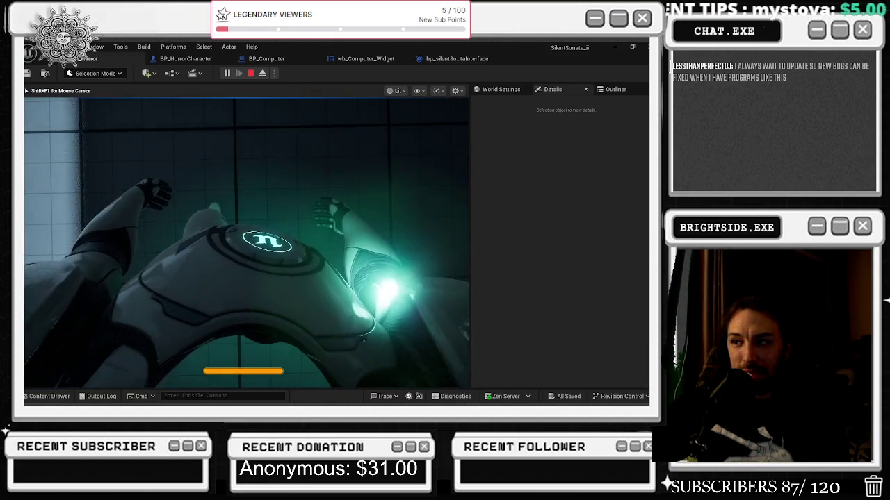
key(w)
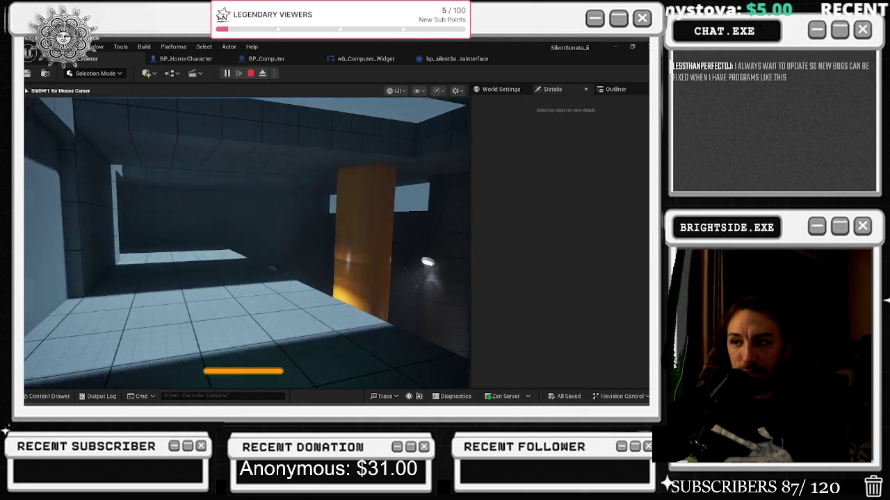
key(w)
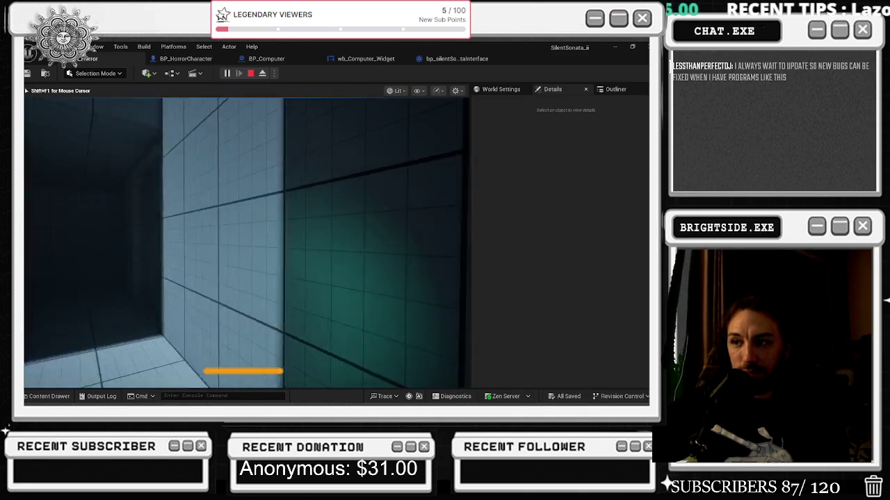
key(w)
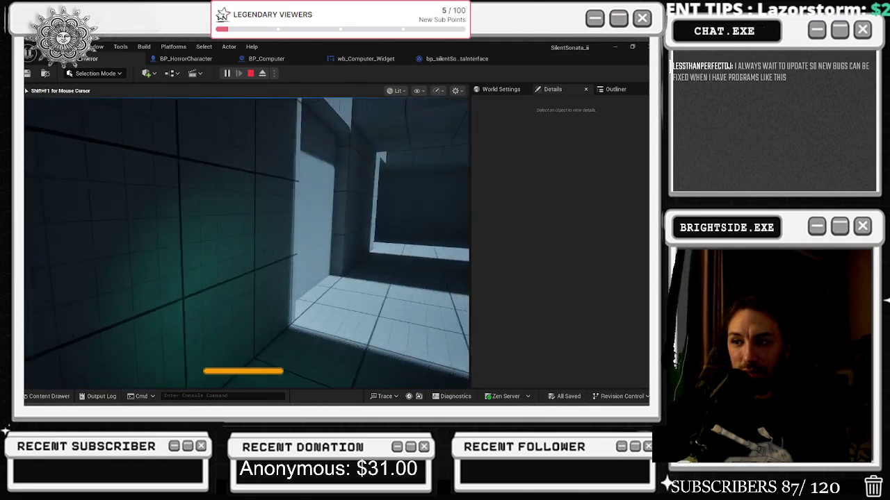
- Continue across the teal-lit floor into the red-lit room, then sprint into a lit room
key(w)
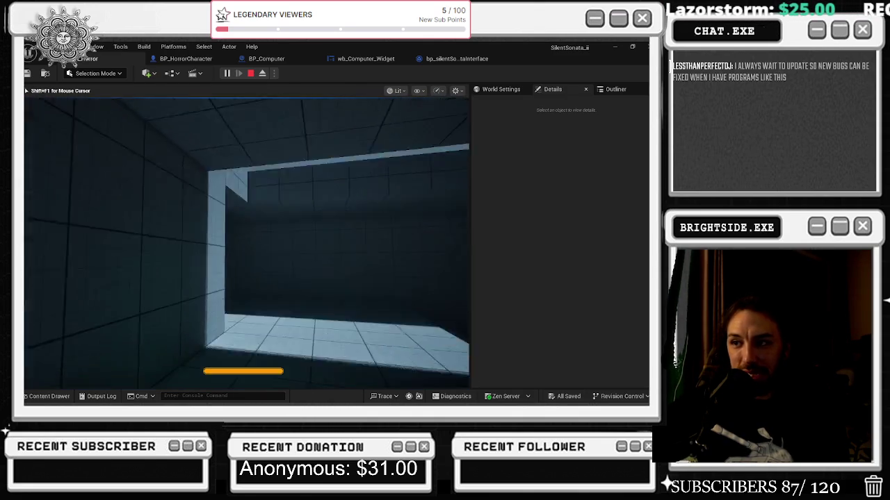
key(w)
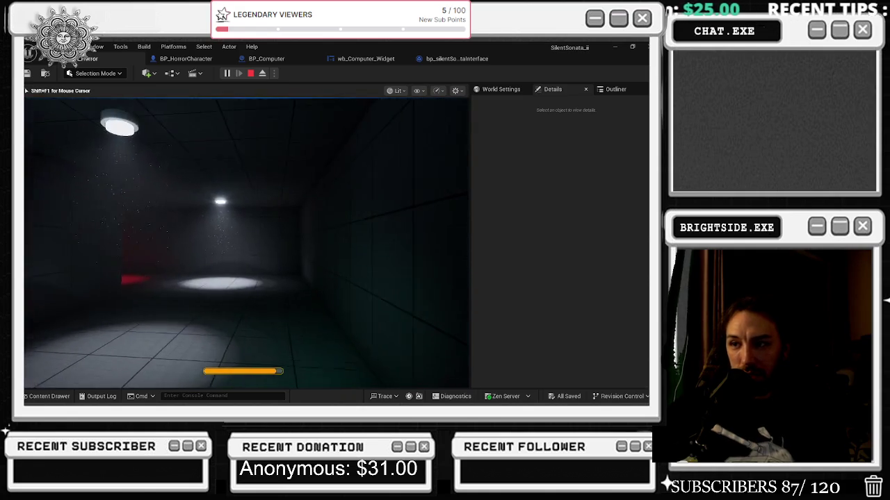
key(w)
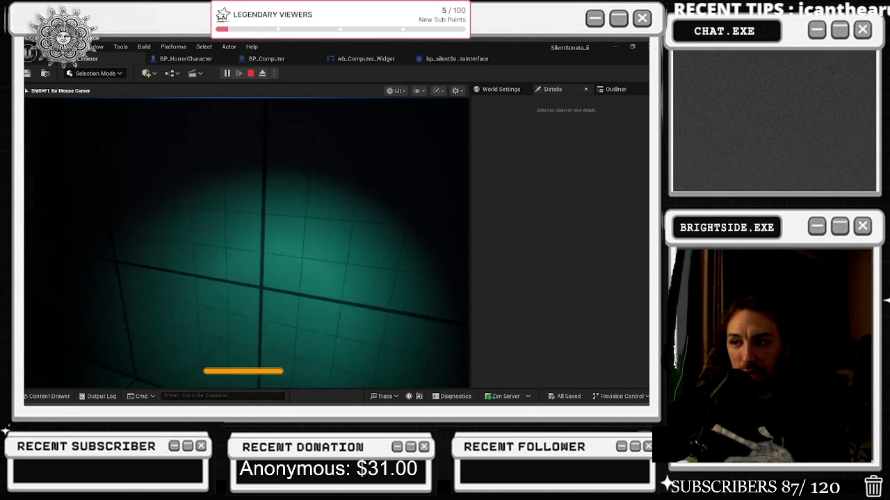
key(w)
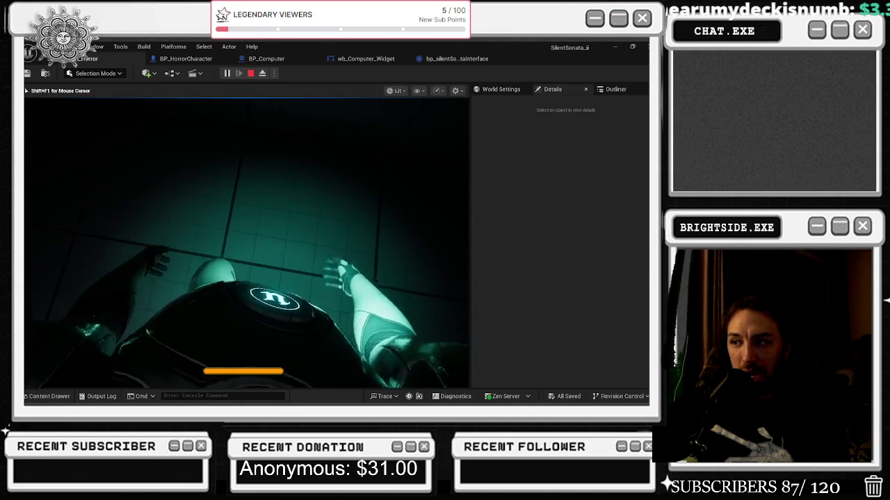
key(w)
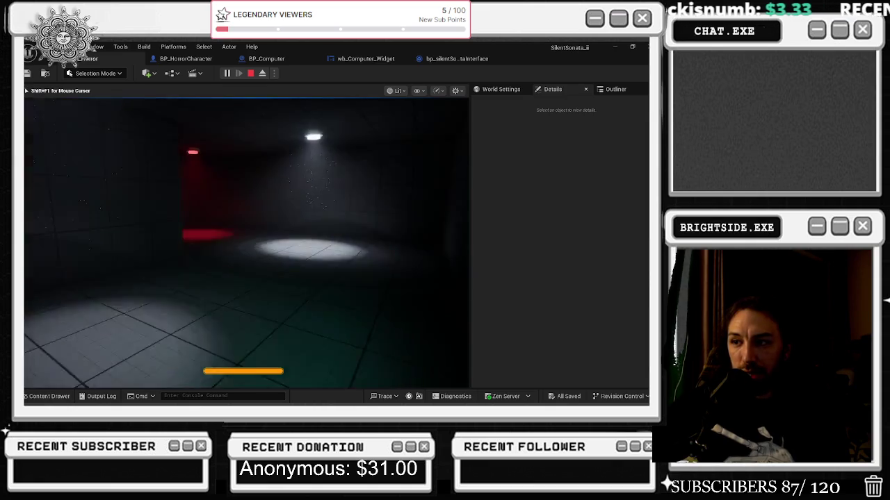
key(w)
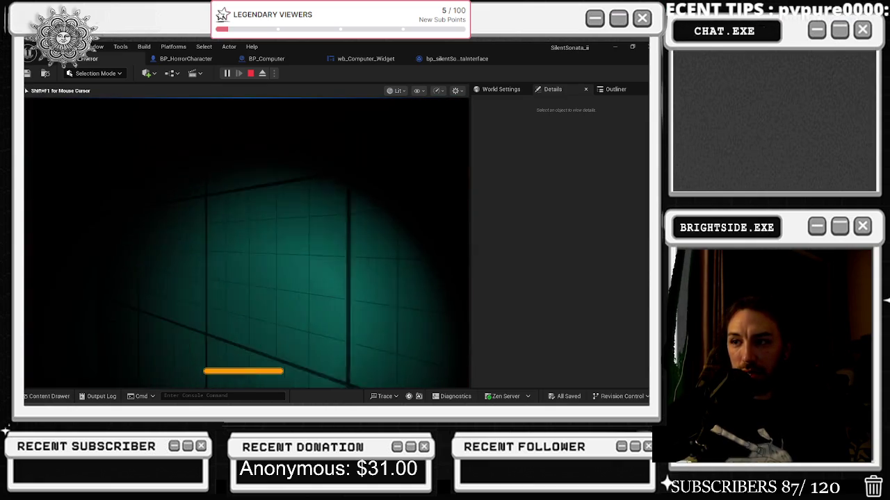
key(w)
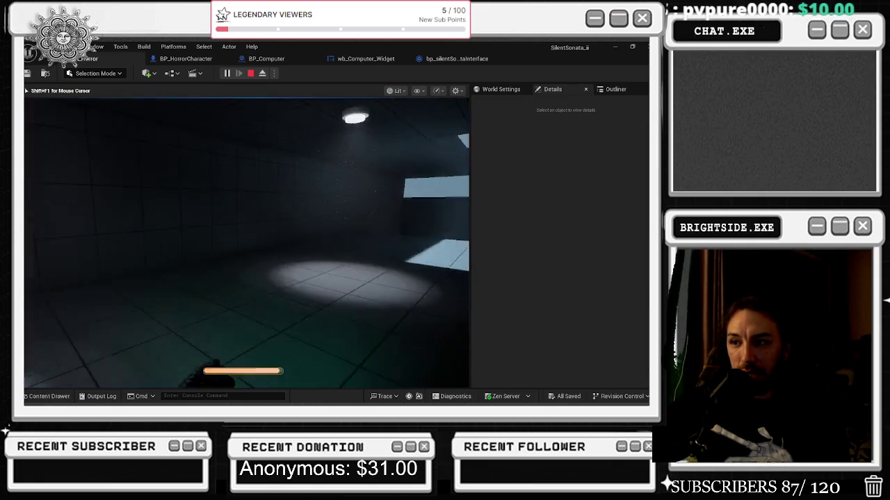
key(shift+w)
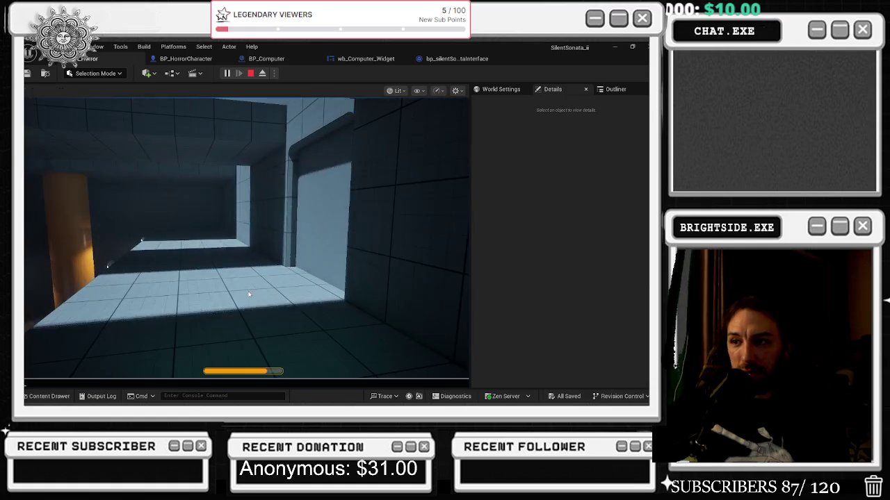
key(grave)
- Run 'stats fps' in the console and walk toward the lit computer desk
text(stats fps)
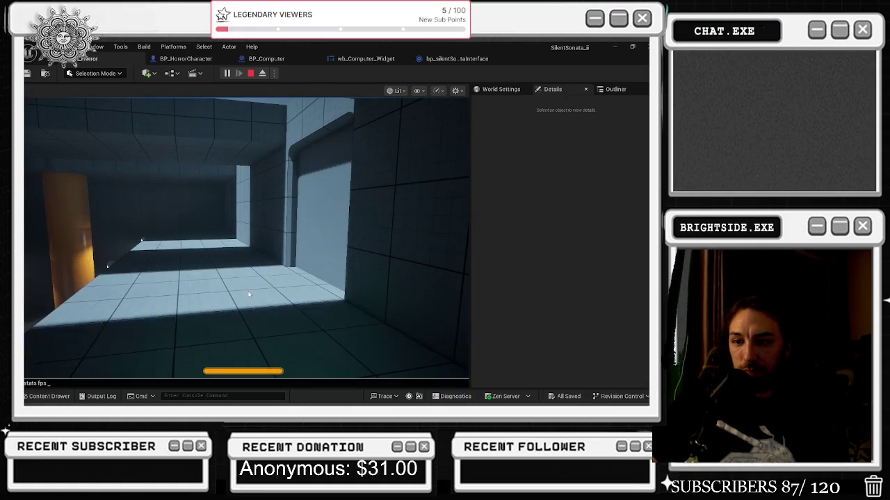
key(BackSpace)
key(BackSpace)
key(BackSpace)
key(BackSpace)
key(BackSpace)
text( fps)
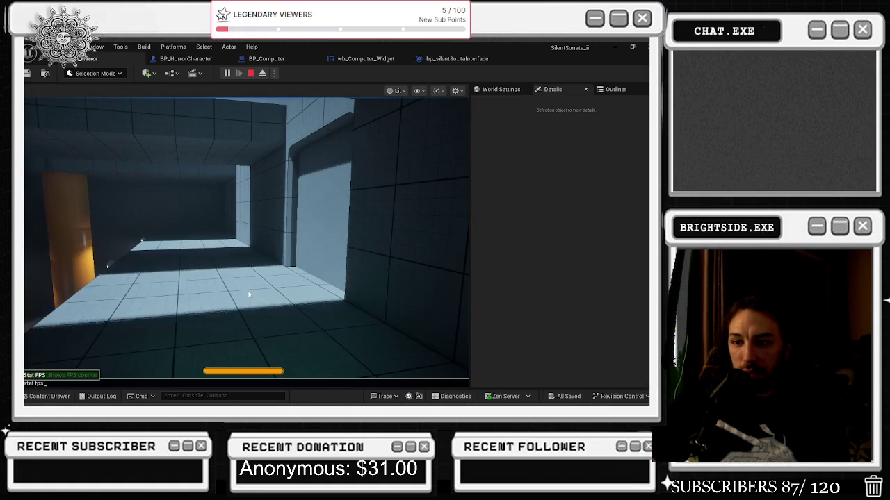
text(w)
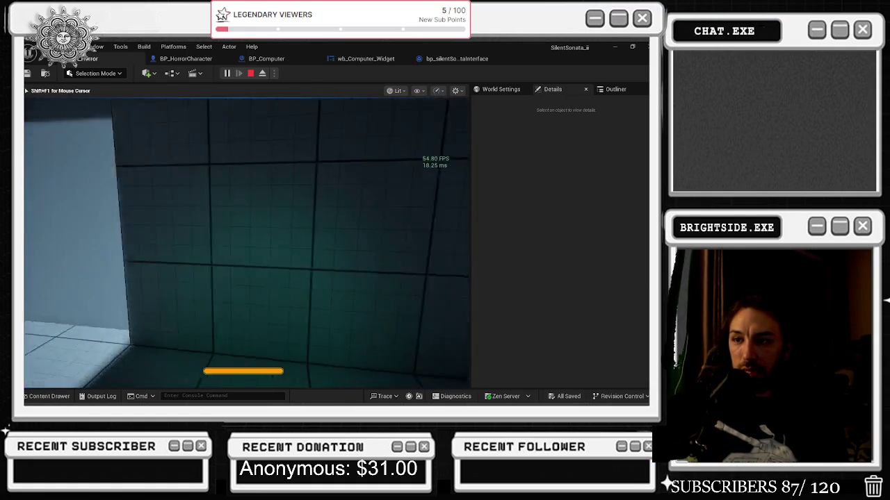
text(w)
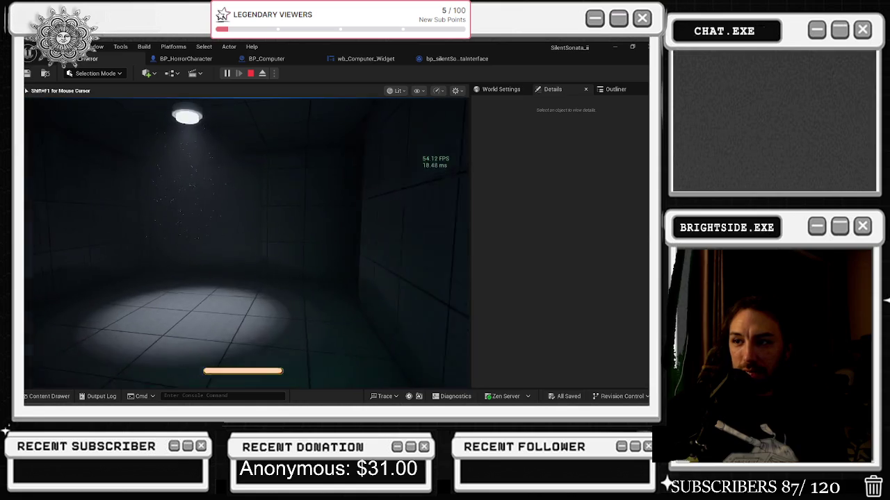
text(w)
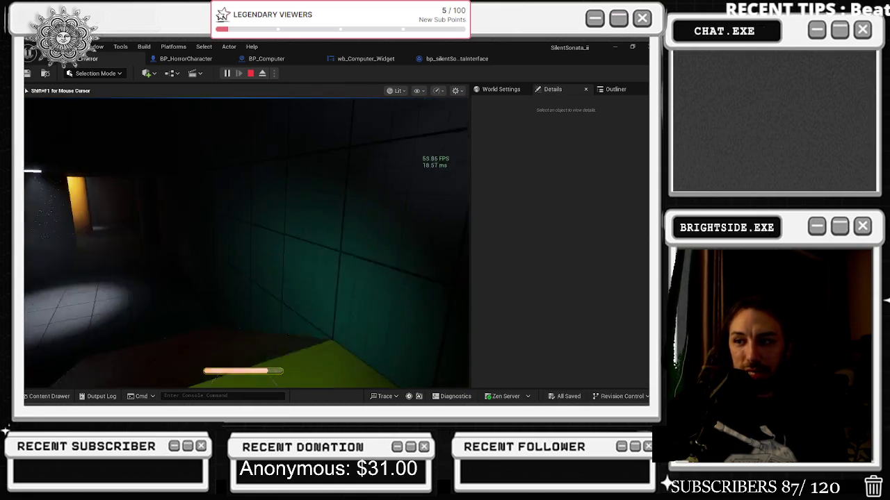
text(w)
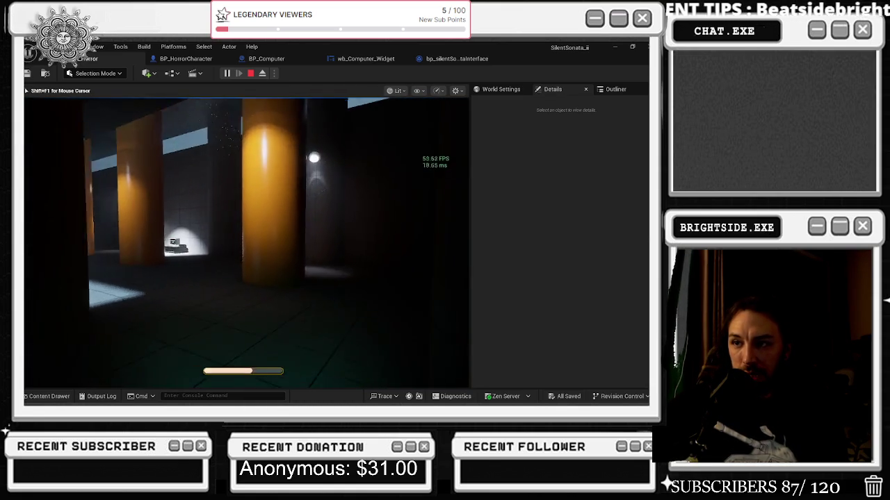
text(w)
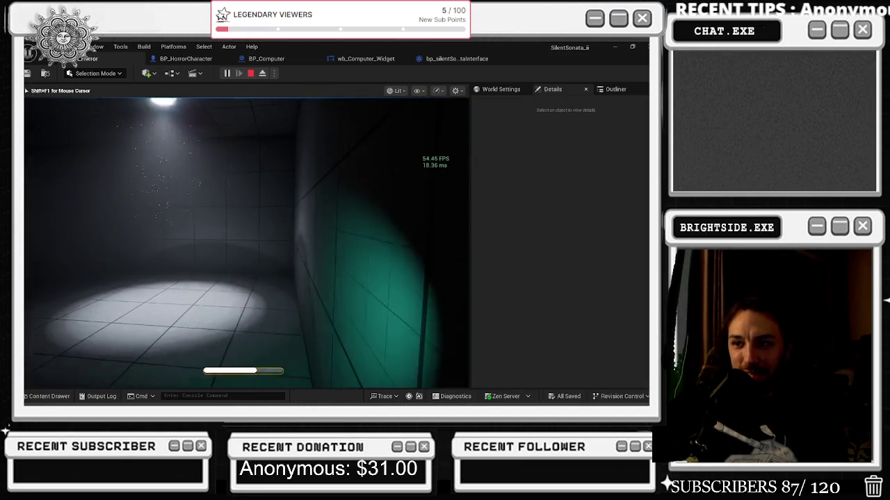
key(w)
key(w)
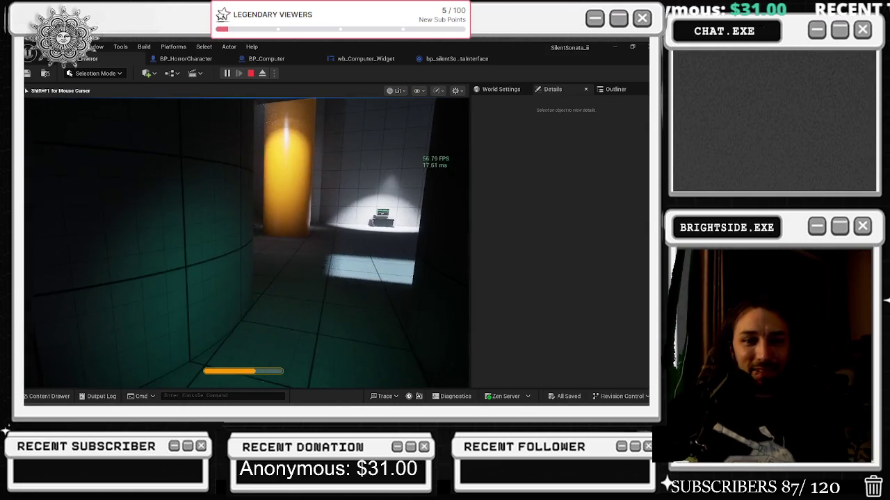
key(w)
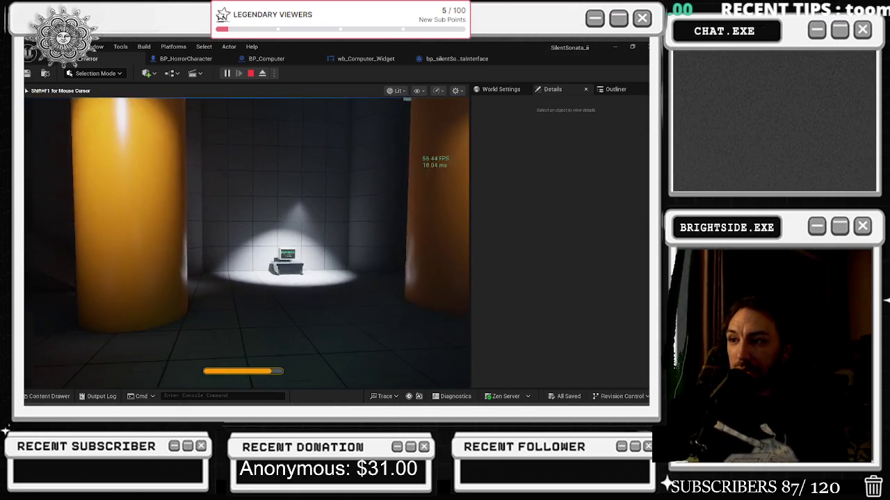
key(w)
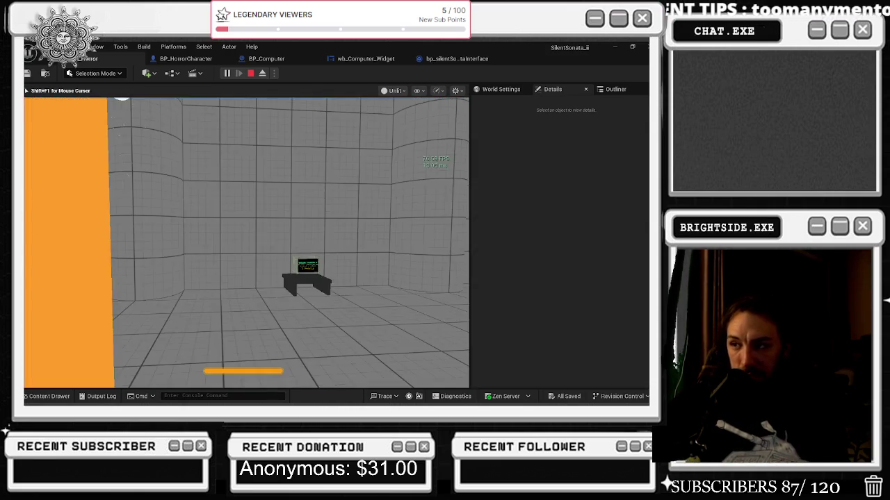
- Back away from the computer desk and switch to the Content folder window
key(s)
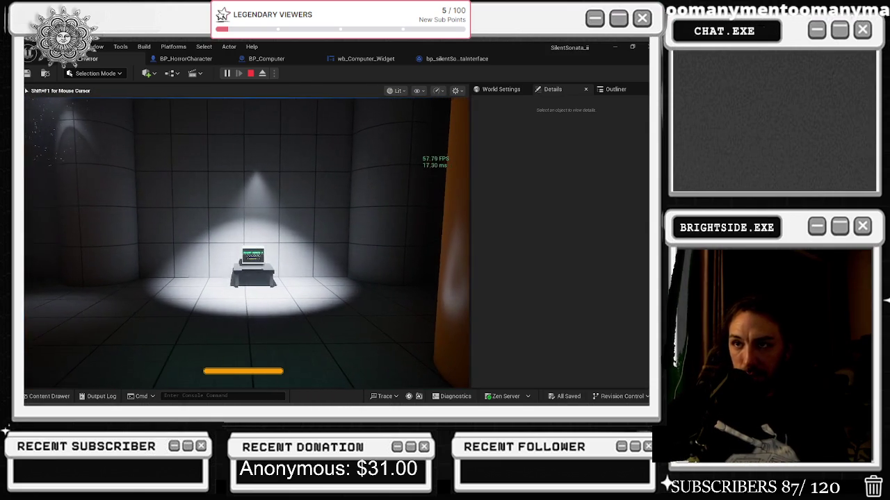
key(s)
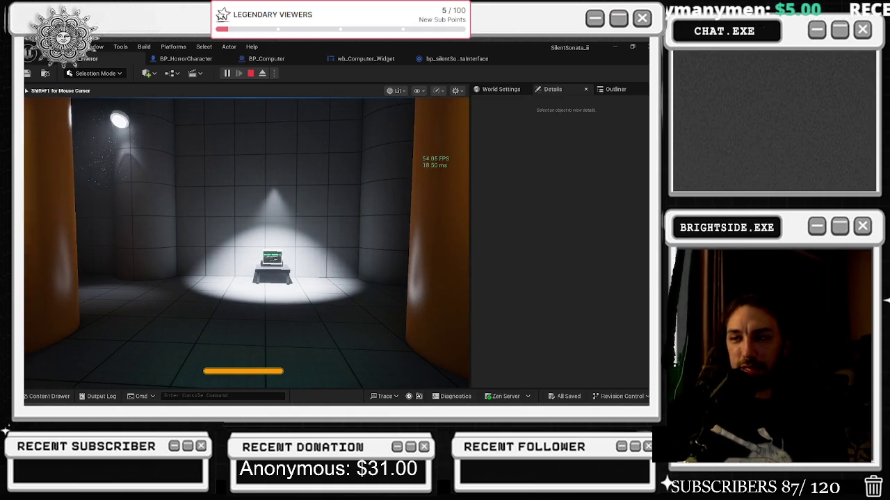
key(alt+Tab)
key(alt+Tab)
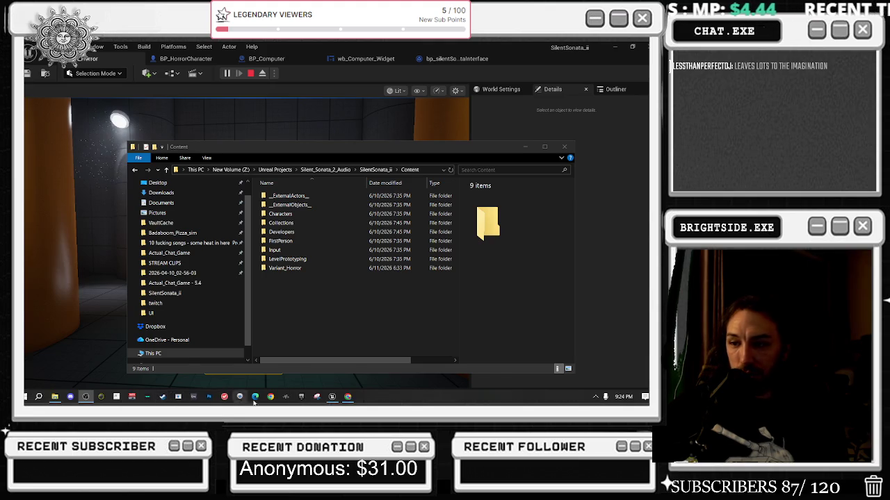
- Check UnrealEditor's memory use in Task Manager, close it, and resume the game view
right_click(449, 397)
click(474, 373)
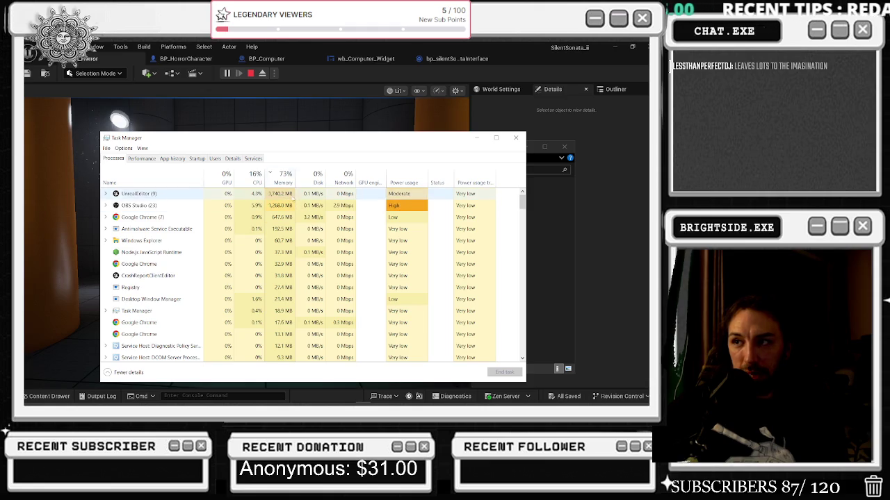
click(515, 137)
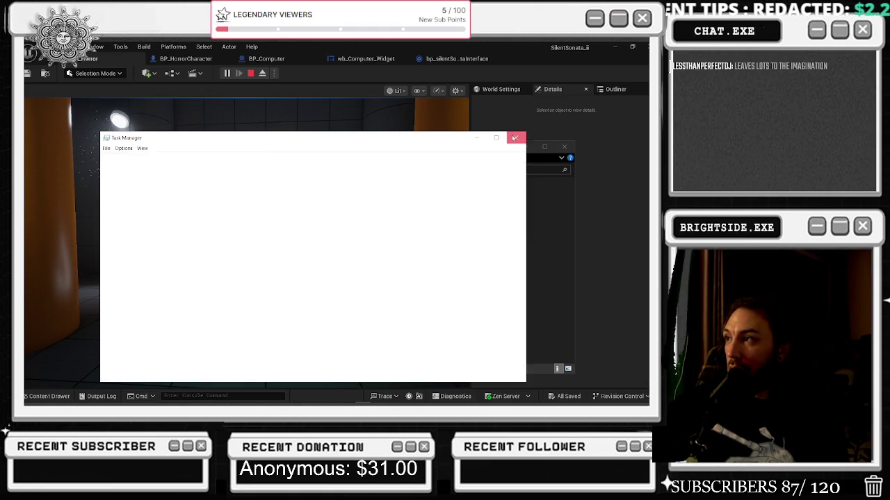
click(247, 91)
click(255, 124)
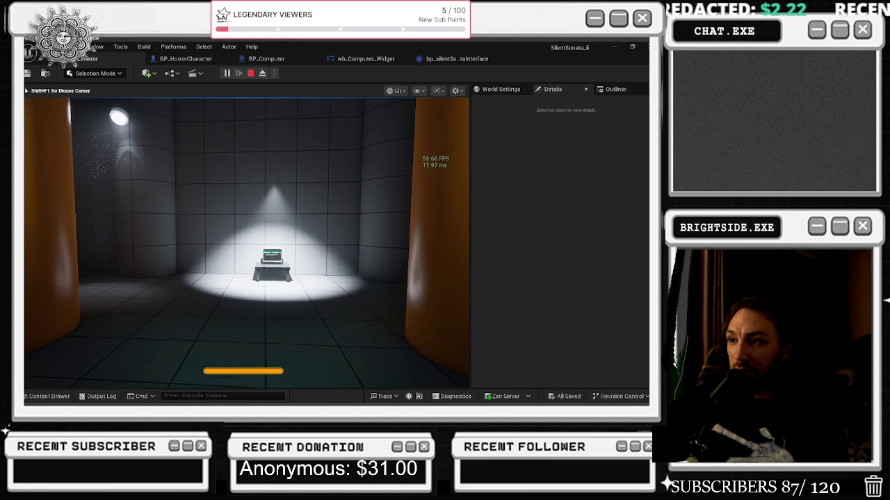
- Switch the game view to unlit and bring up the YouTube window
key(F1)
key(F2)
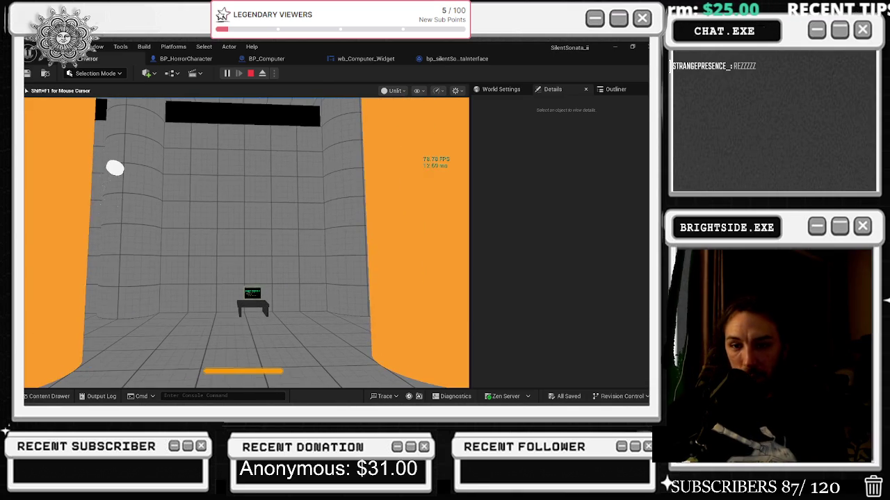
key(alt+Tab)
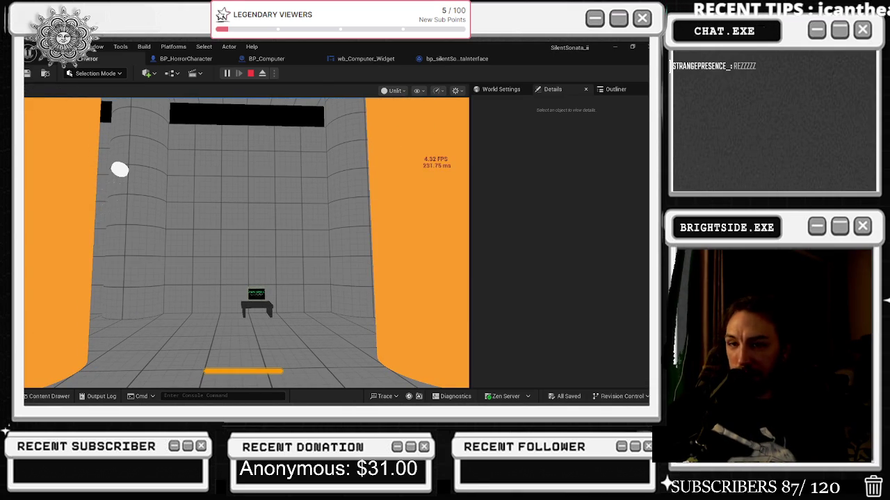
key(alt+Tab)
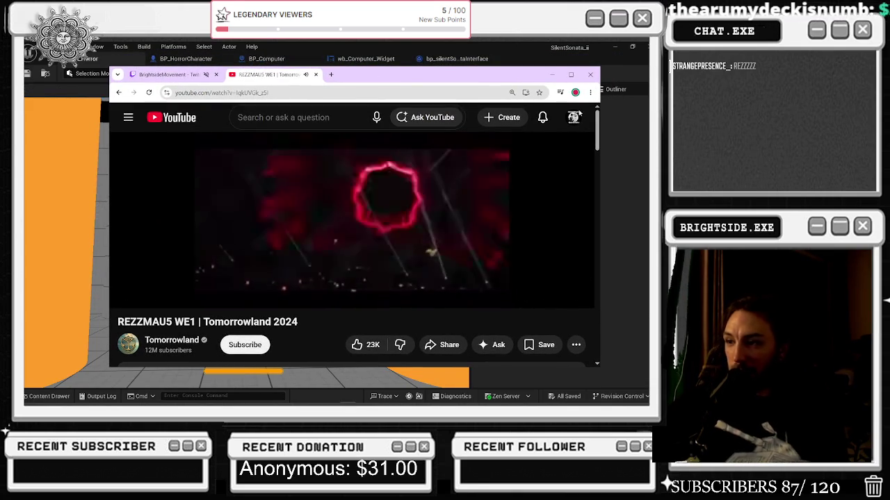
- Minimize the YouTube window, return to the game, and stop the play session with Esc
click(551, 75)
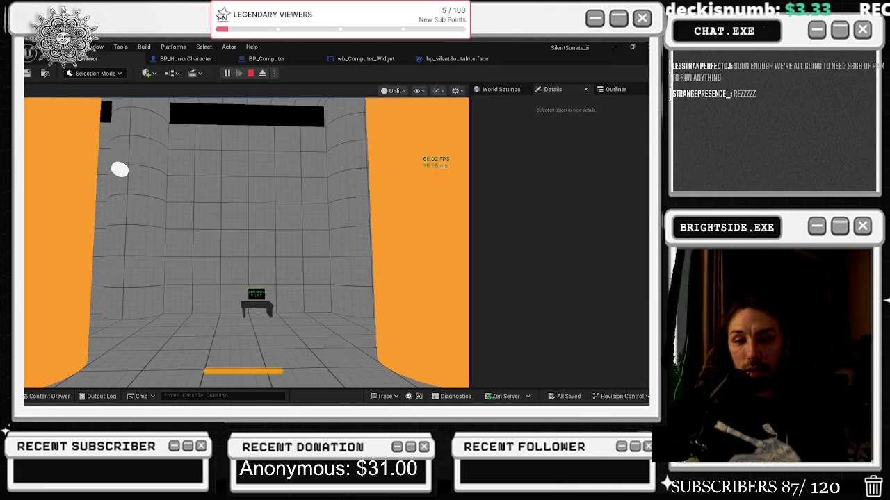
click(195, 215)
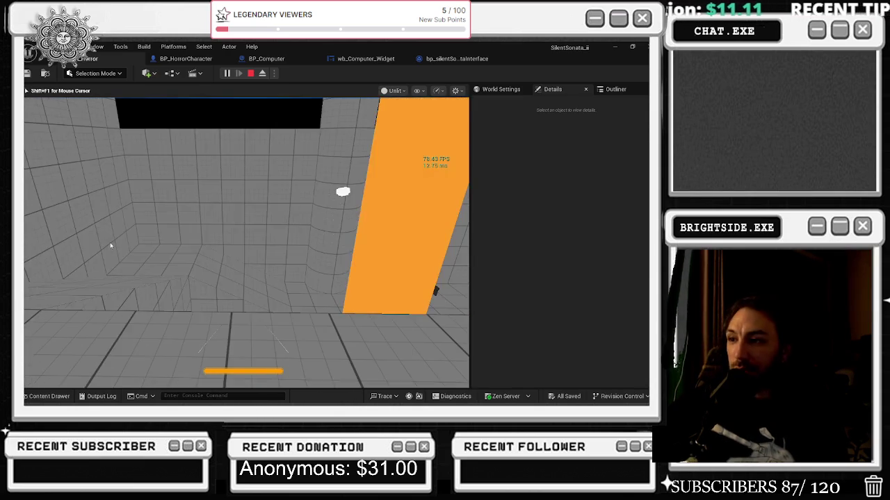
key(Escape)
- Minimize Unreal, navigate Explorer to Z:\Tonygatchi Export\Windows, and select TONYGATCHI.exe
click(615, 46)
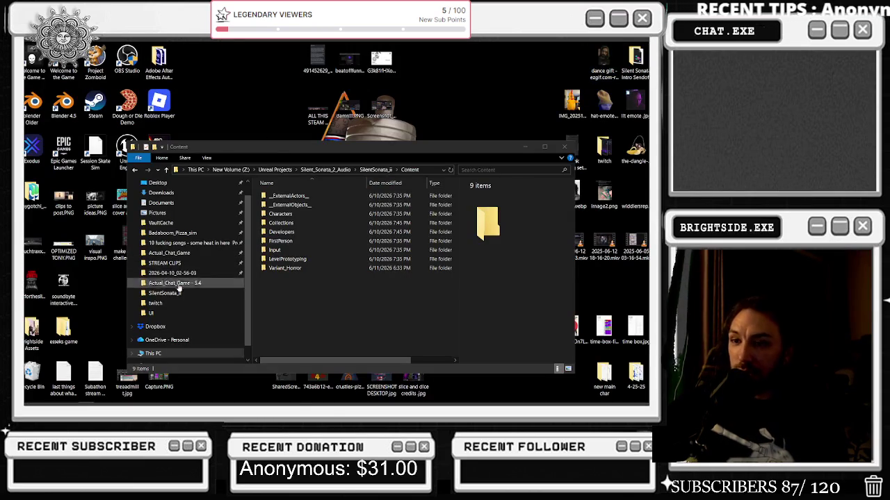
click(209, 233)
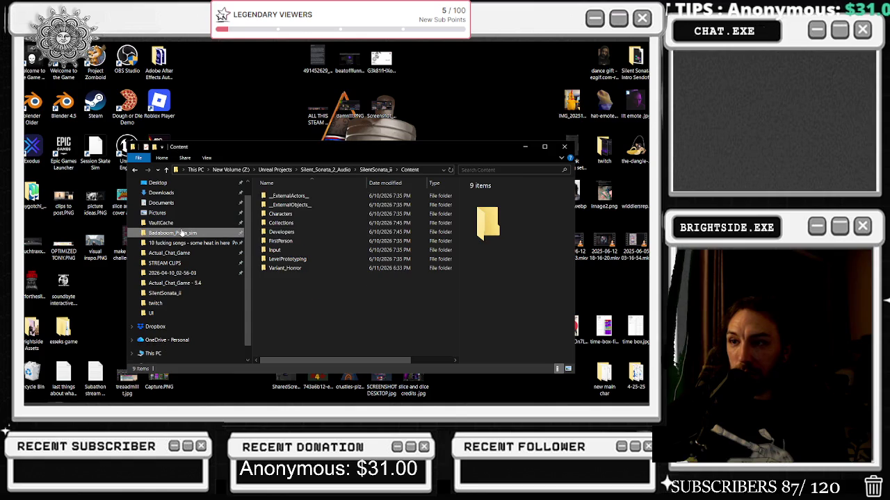
click(224, 169)
click(196, 170)
click(190, 298)
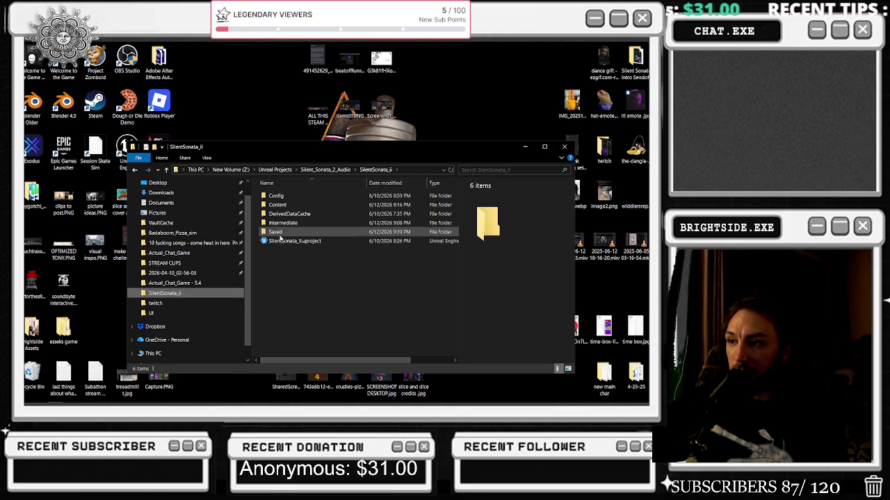
click(275, 169)
click(231, 169)
double_click(288, 240)
double_click(277, 196)
click(297, 234)
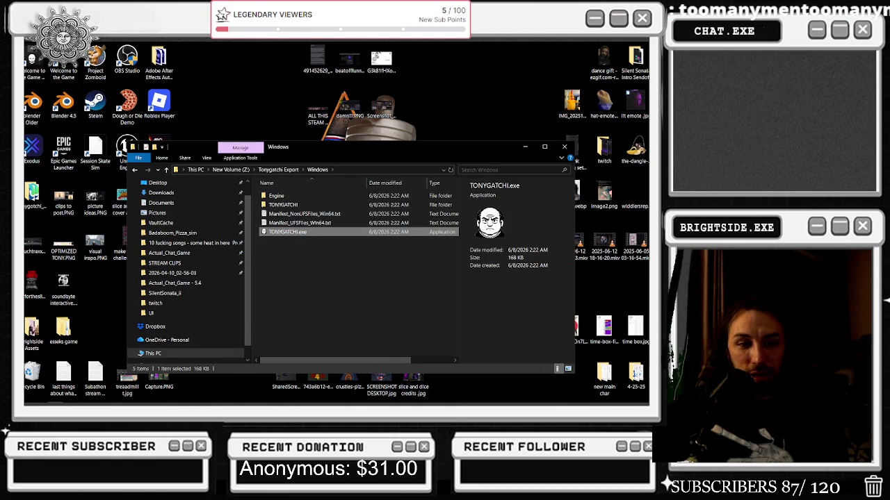
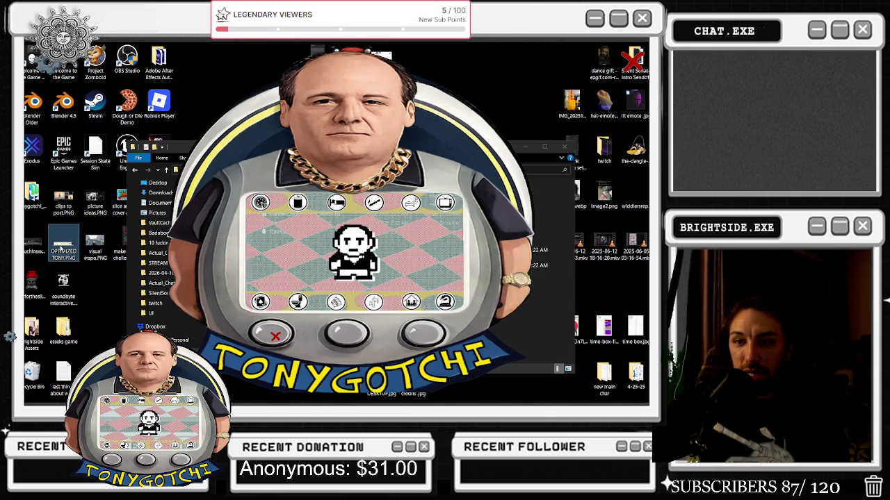
- Open OPTIMIZED TONY.PNG from the desktop in Photos and drag the viewer fully into view
double_click(61, 248)
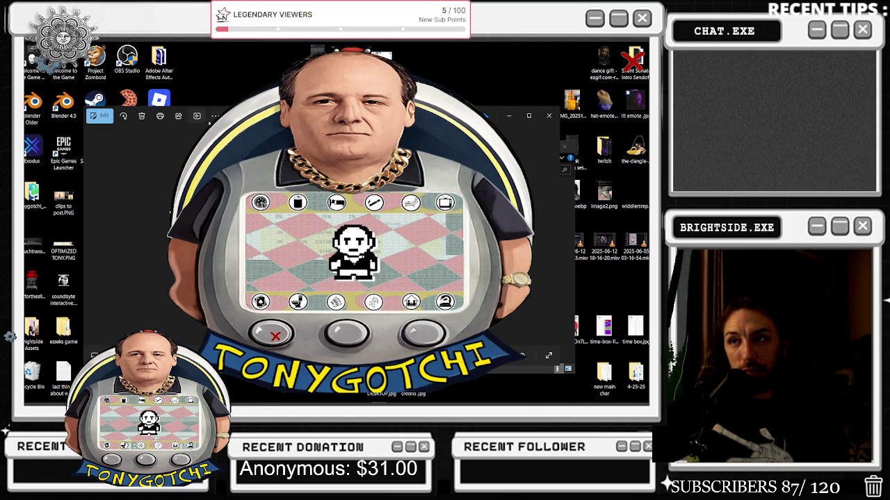
click(549, 115)
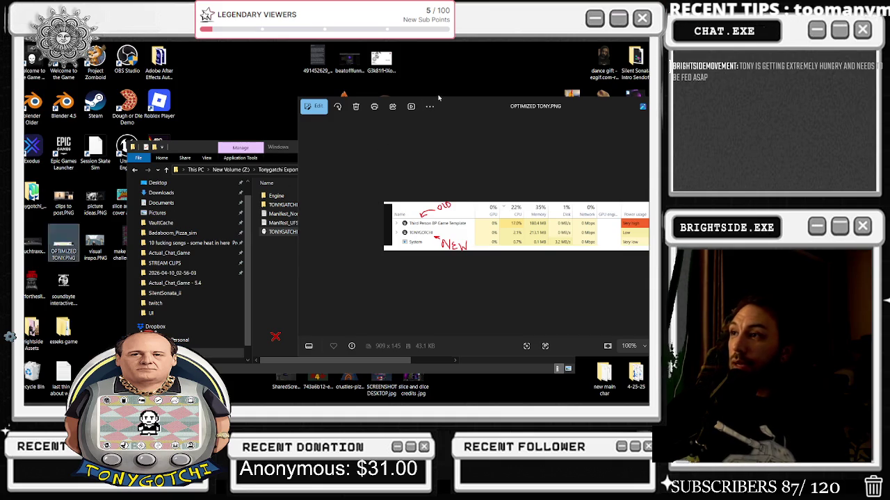
mouse_move(506, 111)
mouse_down()
mouse_move(273, 99)
mouse_move(285, 99)
mouse_up()
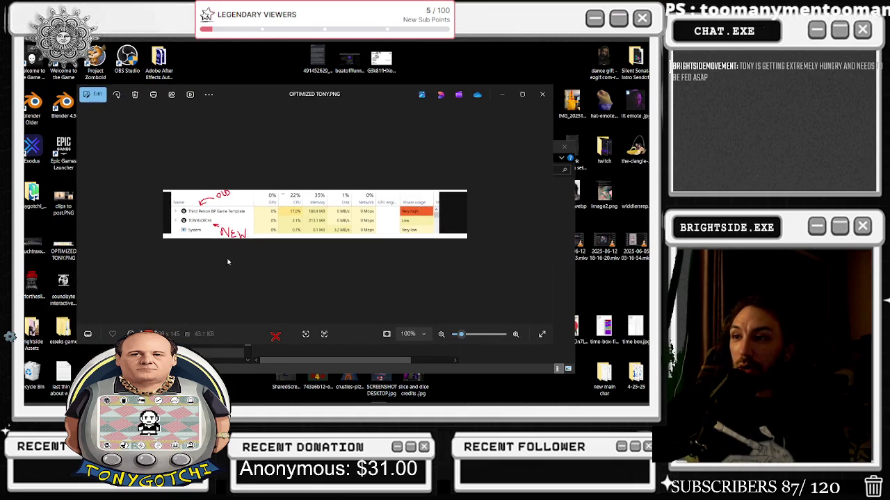
- Zoom the screenshot and hide the green-screen Tonygotchi window to reveal the photo
scroll(299, 211, up, 8)
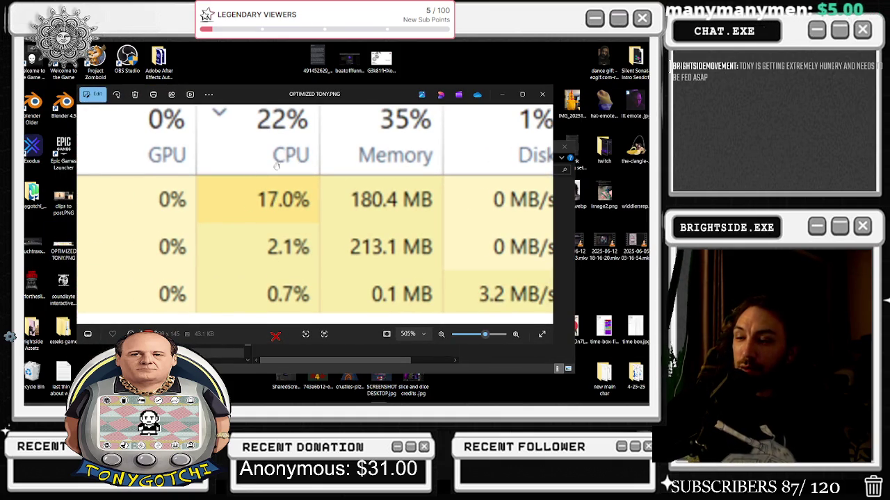
scroll(270, 201, down, 5)
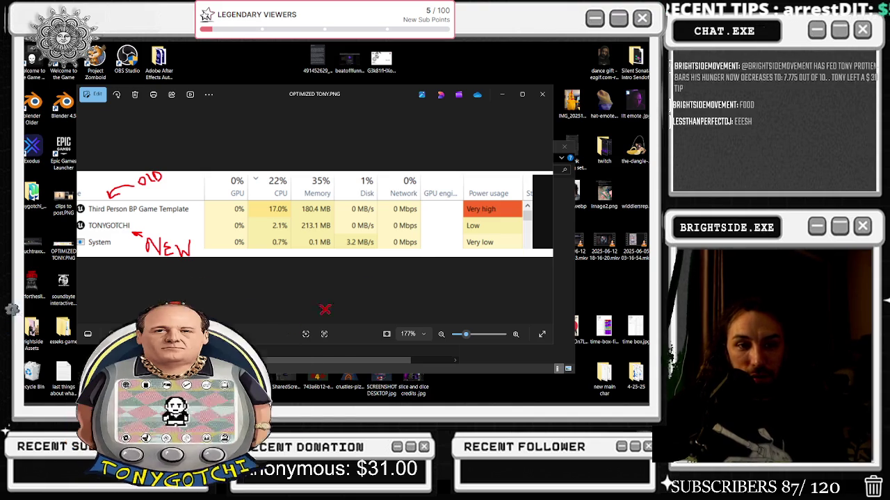
key(alt+Tab)
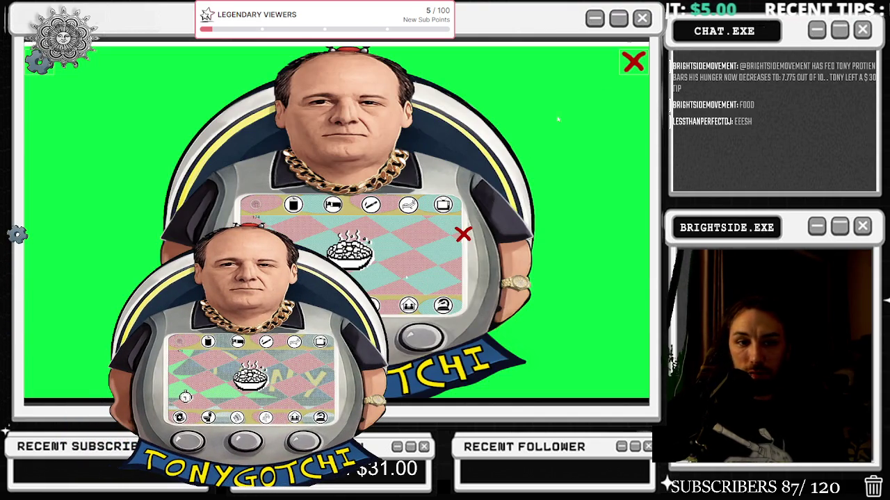
click(612, 43)
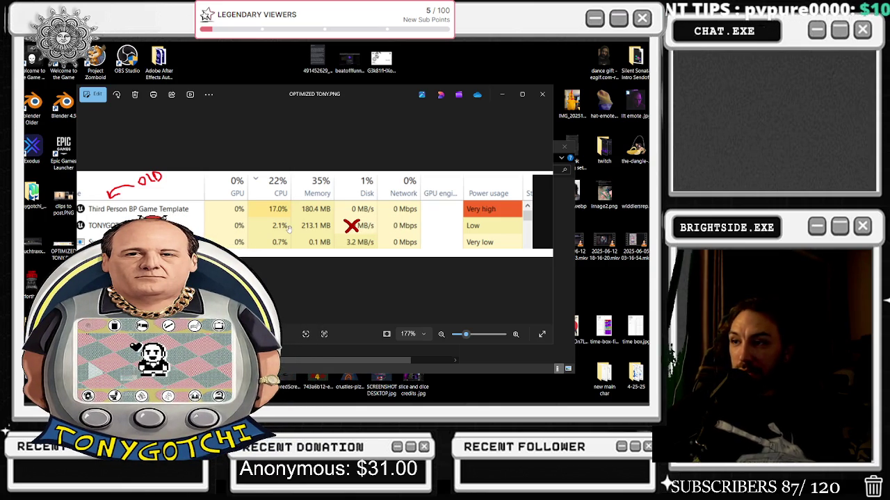
- Zoom in and pan sideways across the annotated Task Manager screenshot
scroll(278, 229, up, 5)
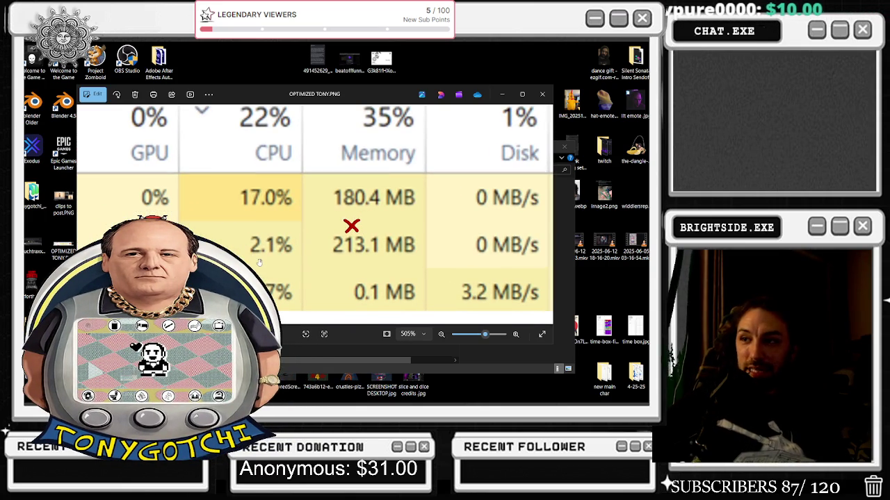
scroll(259, 236, down, 5)
scroll(287, 237, up, 3)
drag(288, 238, 327, 228)
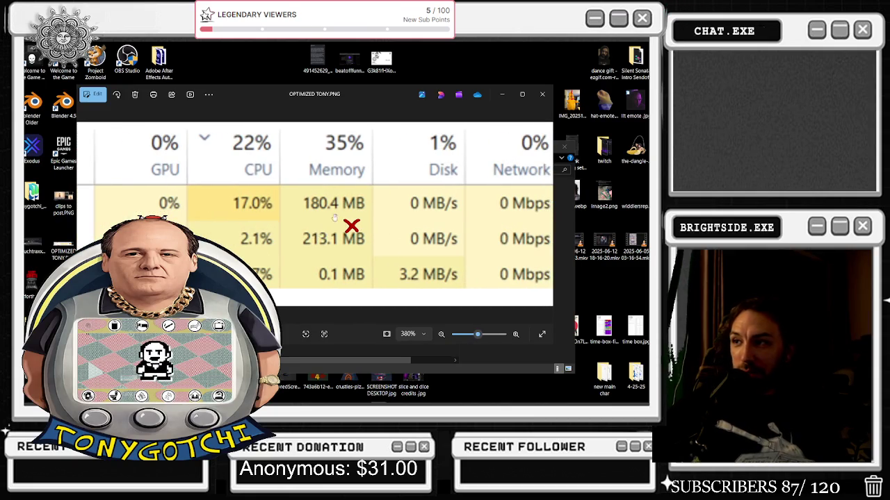
scroll(362, 234, down, 5)
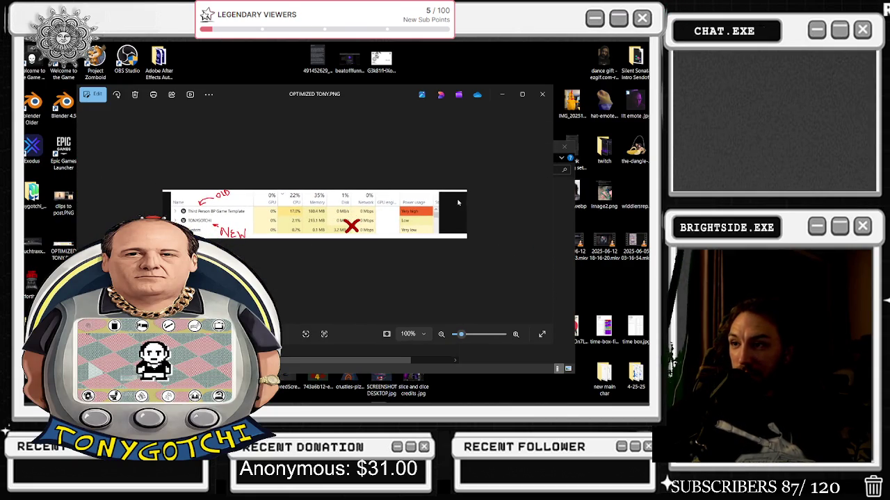
scroll(382, 225, up, 5)
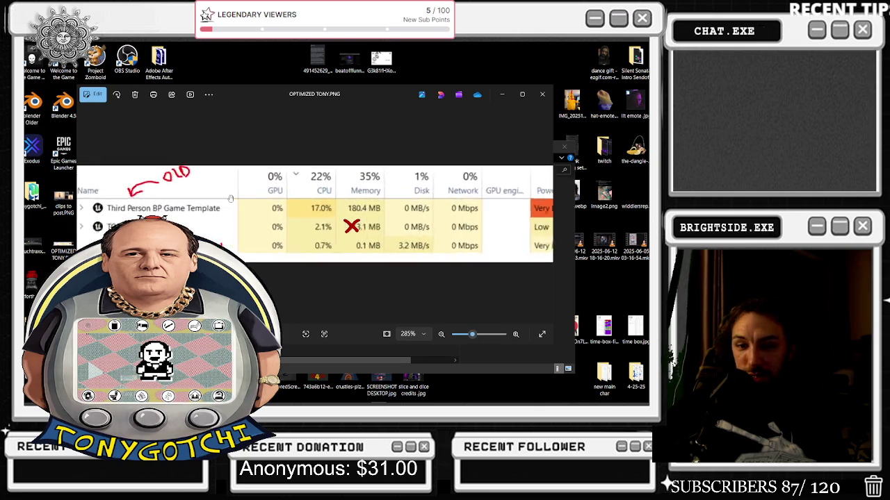
- Bring the Name column and NEW arrow into view, then close Photos and File Explorer
drag(142, 179, 382, 139)
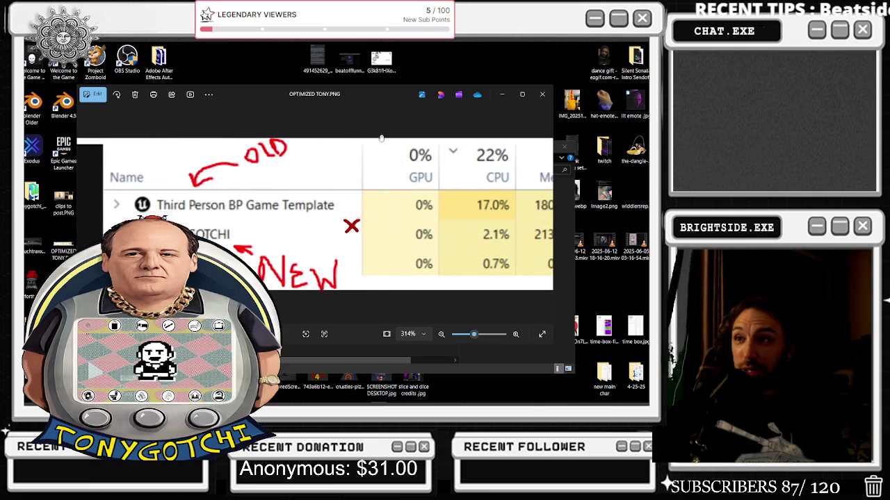
drag(264, 98, 344, 93)
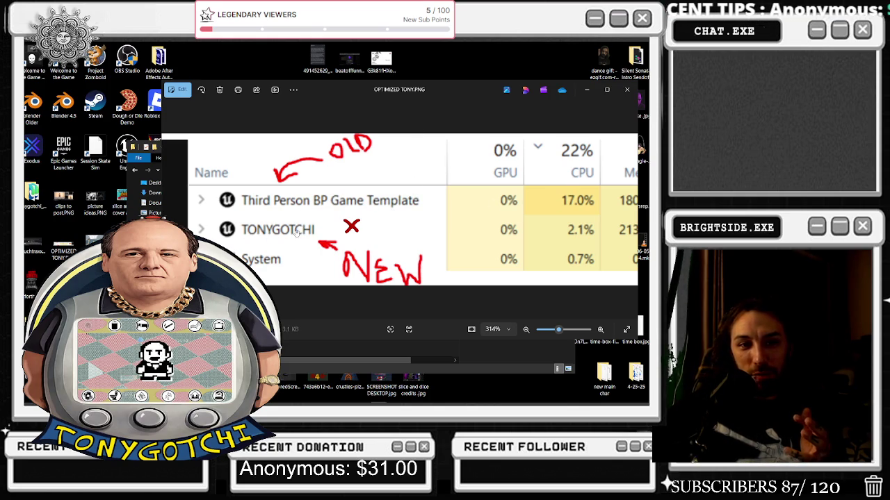
click(626, 89)
click(565, 148)
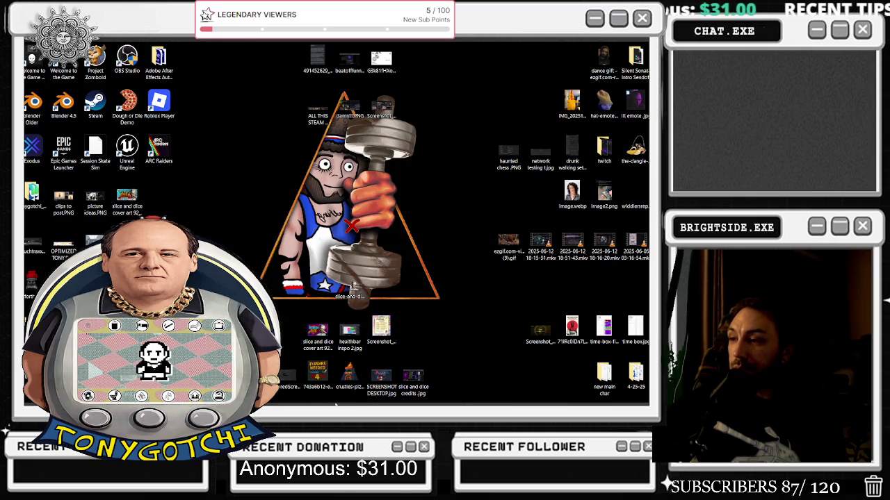
- Minimise Unreal Editor and launch Task Manager from the taskbar menu
click(326, 398)
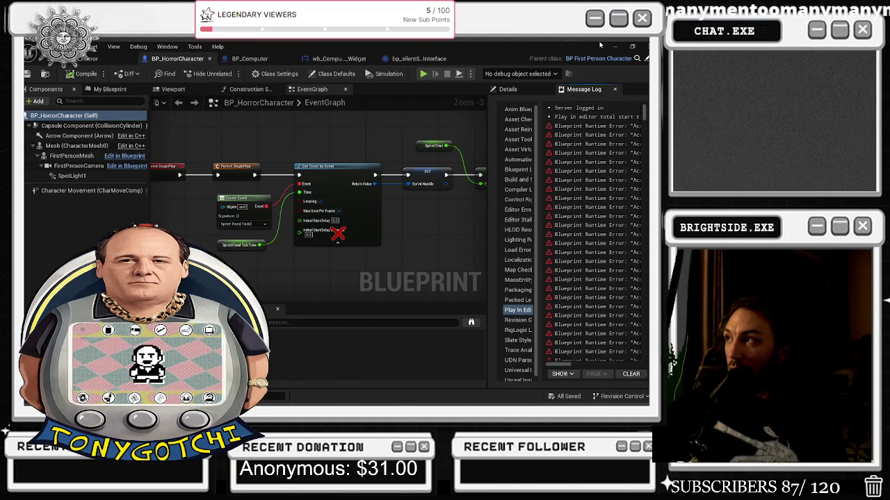
click(615, 46)
right_click(449, 400)
click(467, 358)
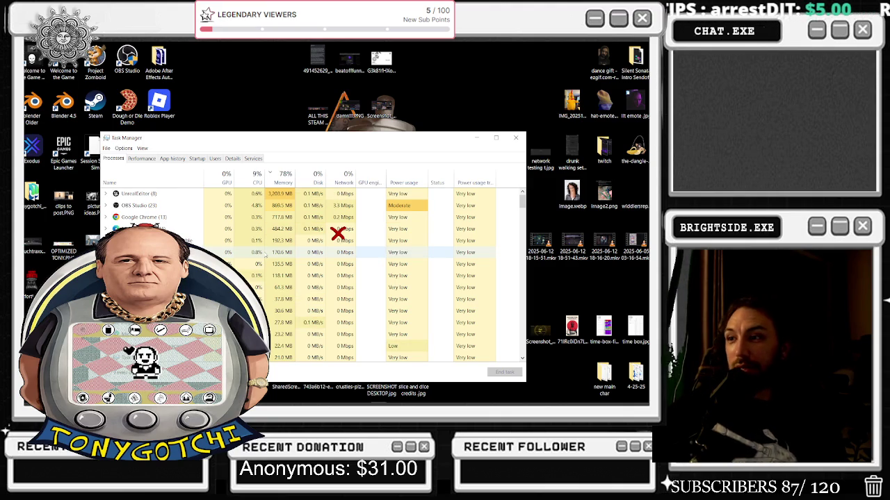
- Select the TONYGOTCHI process, close Task Manager and return to Unreal Editor
click(261, 254)
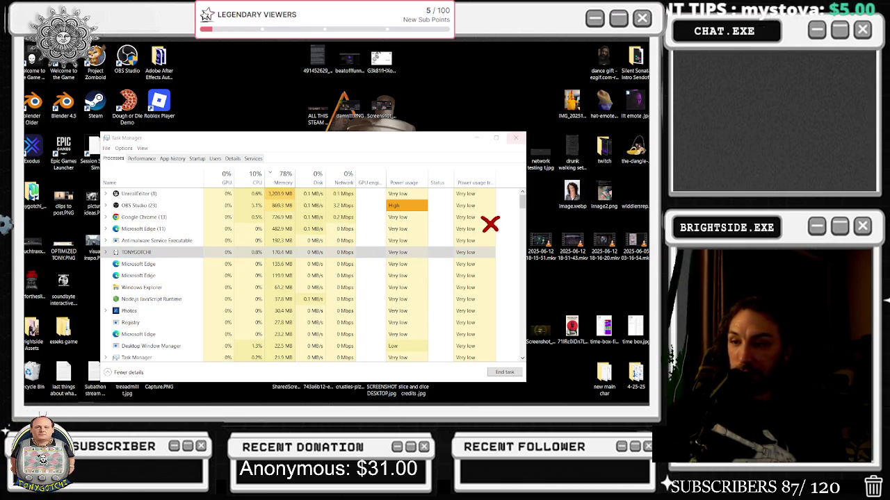
click(515, 137)
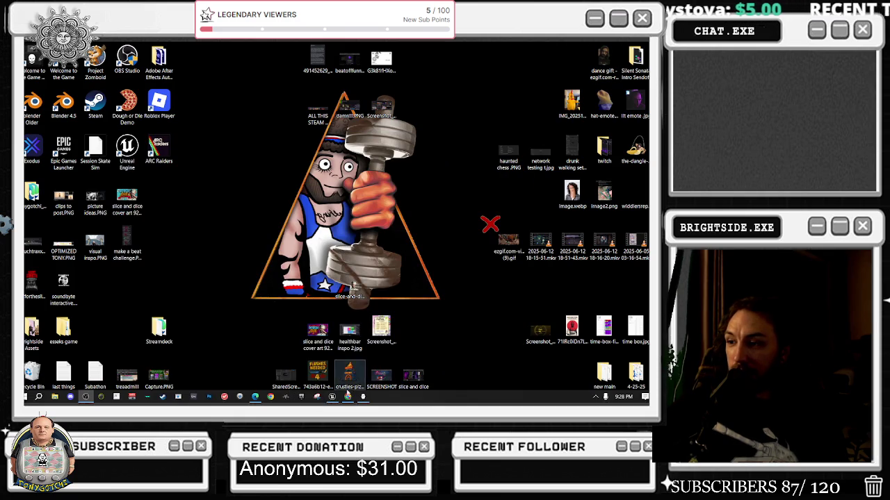
click(332, 398)
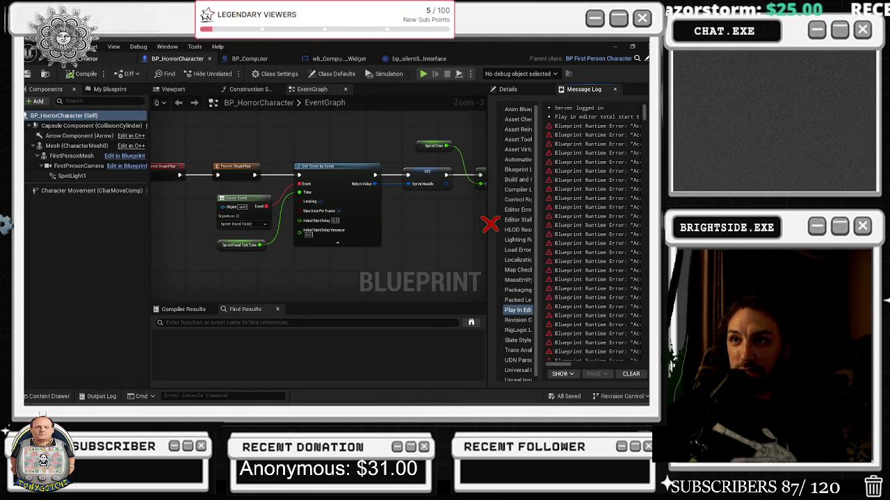
- Start a play-in-editor session from the level's 3D viewport
click(104, 58)
drag(214, 231, 190, 79)
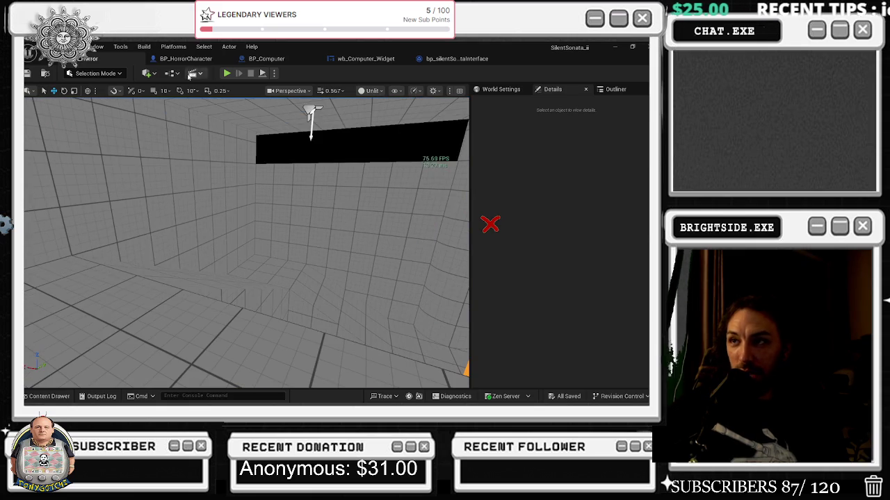
click(227, 74)
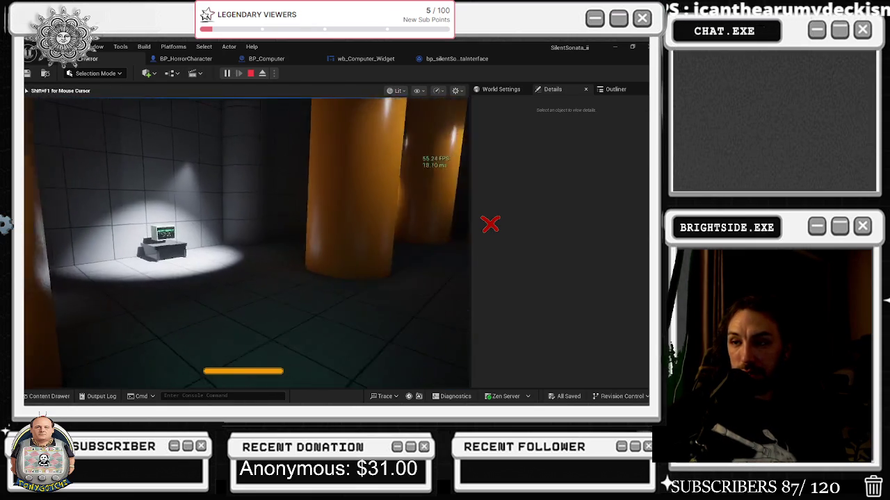
- Use the in-game computer and initialize the terminal session in a temporarily widened viewport
key(e)
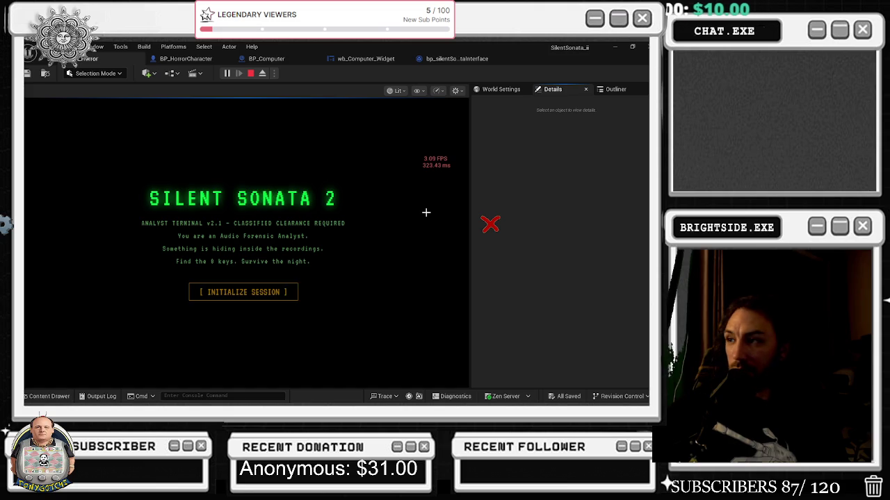
click(602, 215)
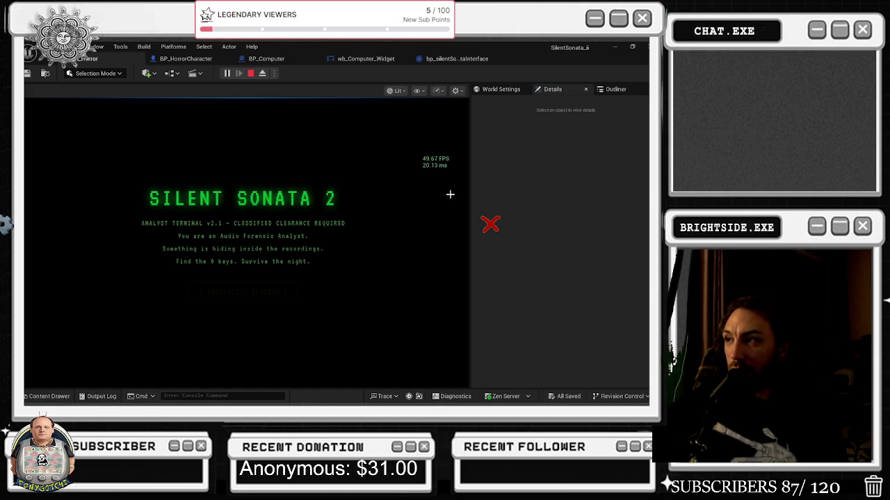
drag(472, 195, 622, 195)
click(314, 292)
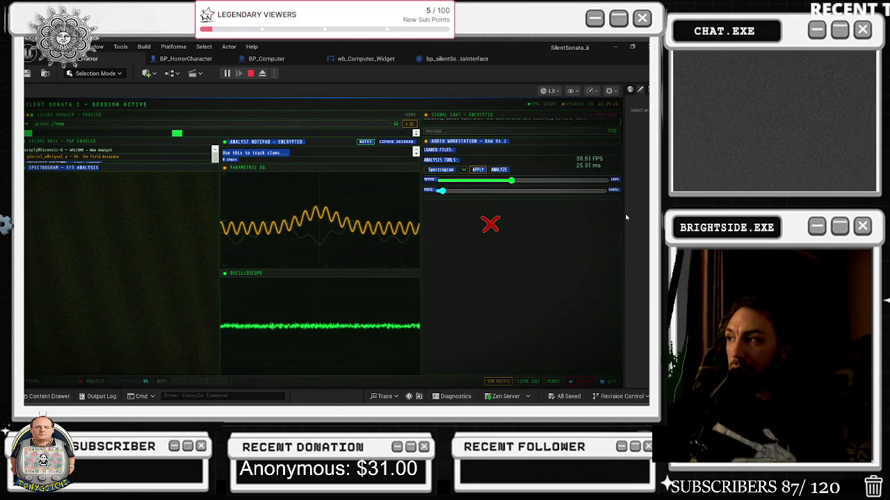
mouse_move(625, 213)
mouse_down()
mouse_move(408, 240)
mouse_move(648, 249)
mouse_move(587, 267)
mouse_move(438, 265)
mouse_up()
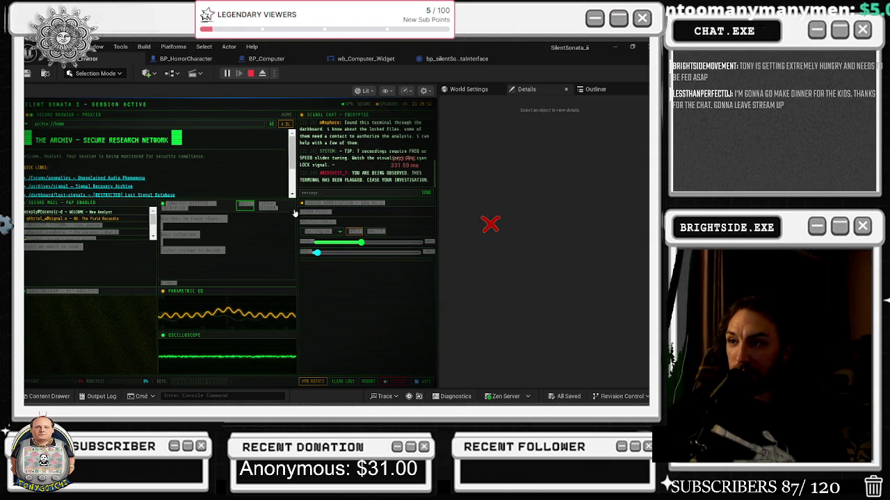
- Open the Signal Recovery Archive and download transmission_032.aif, then widen the game viewport
click(124, 184)
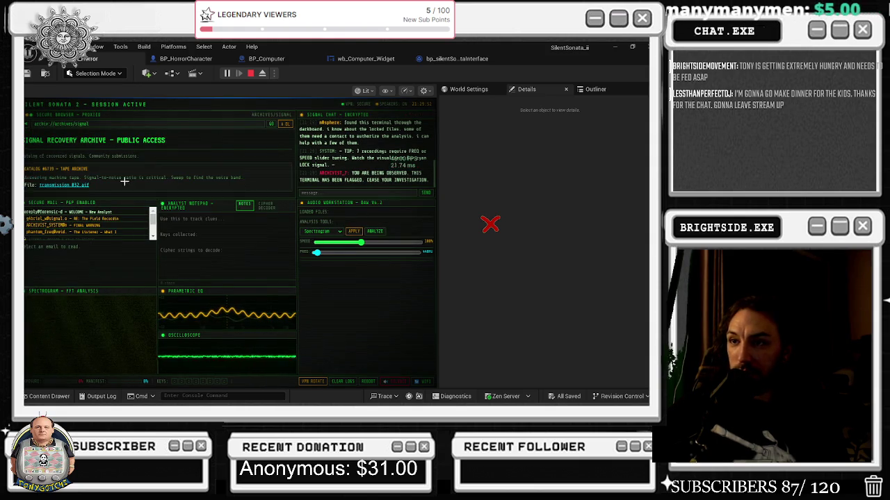
click(73, 184)
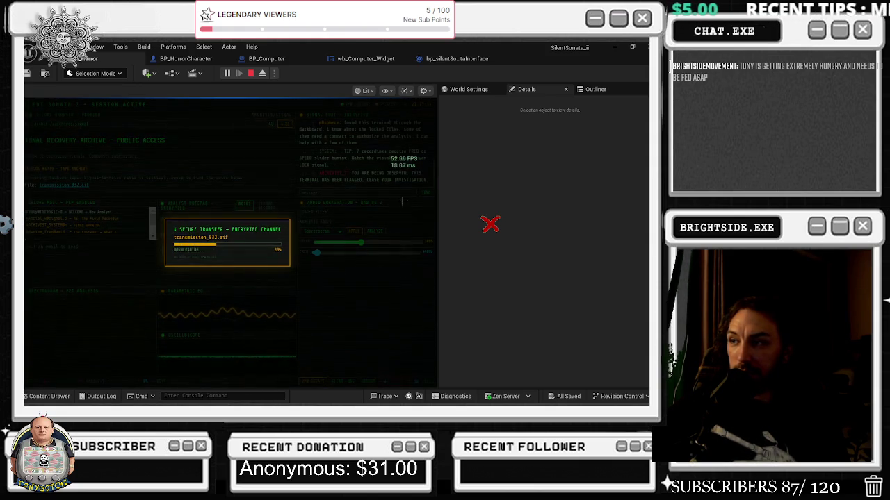
drag(438, 198, 588, 198)
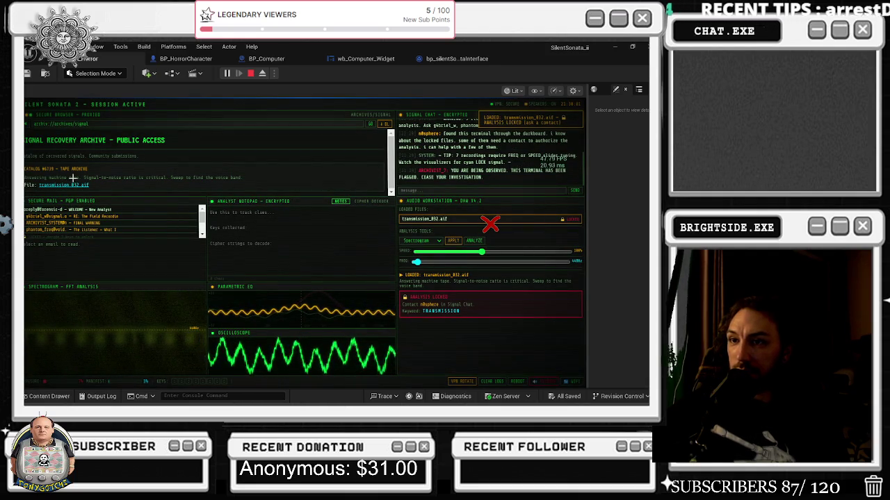
- Try the anomalies forum, return home, and download transmission_032.aif from the archive again
click(27, 124)
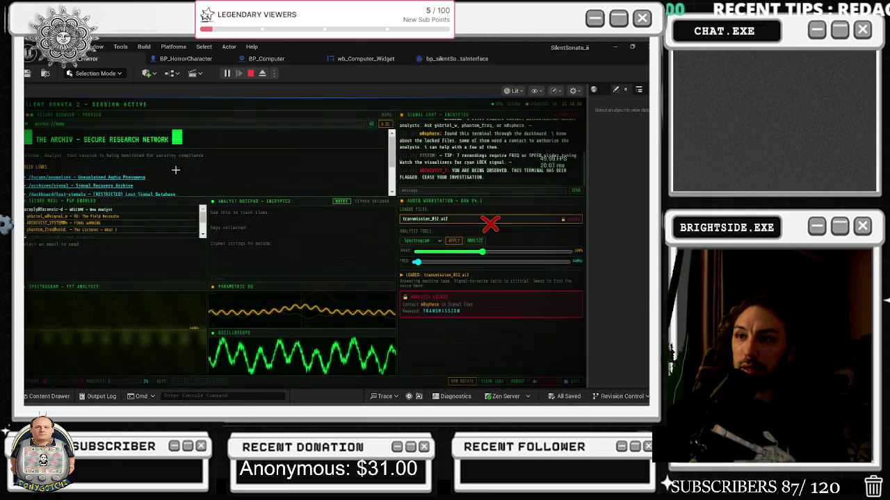
click(108, 180)
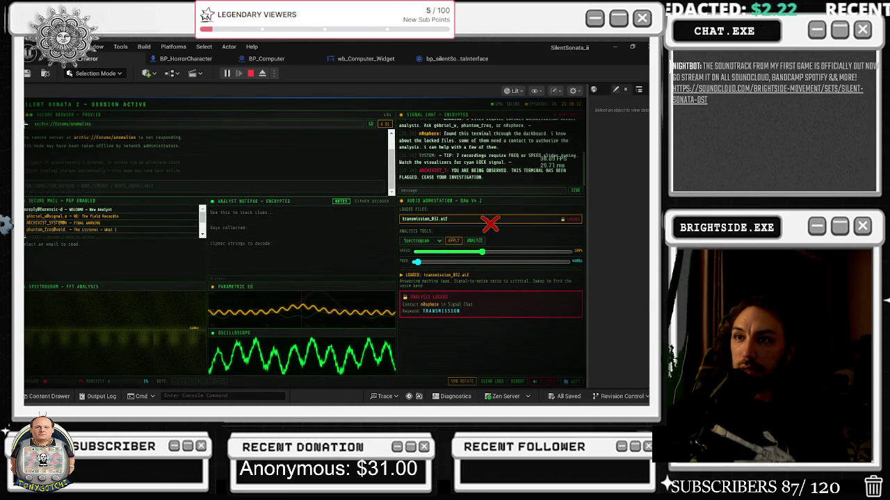
click(25, 124)
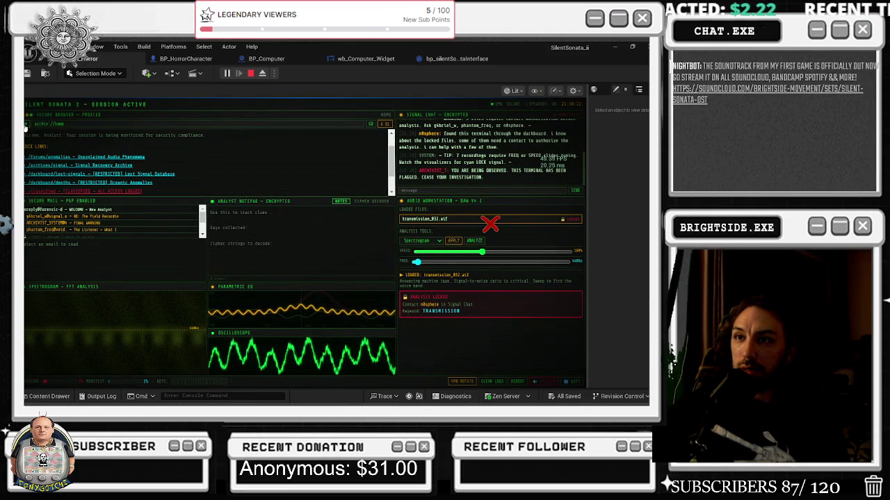
click(115, 165)
click(71, 185)
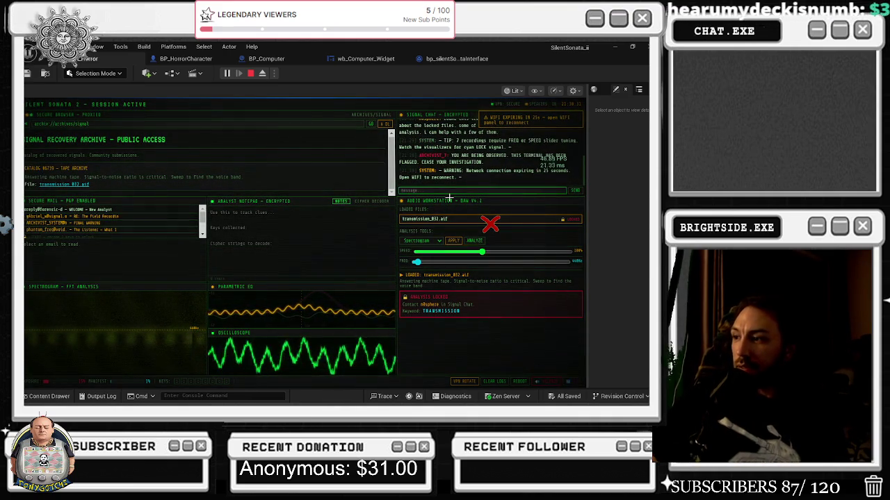
- Send 'transmission' in the Signal Chat
text(transmissi)
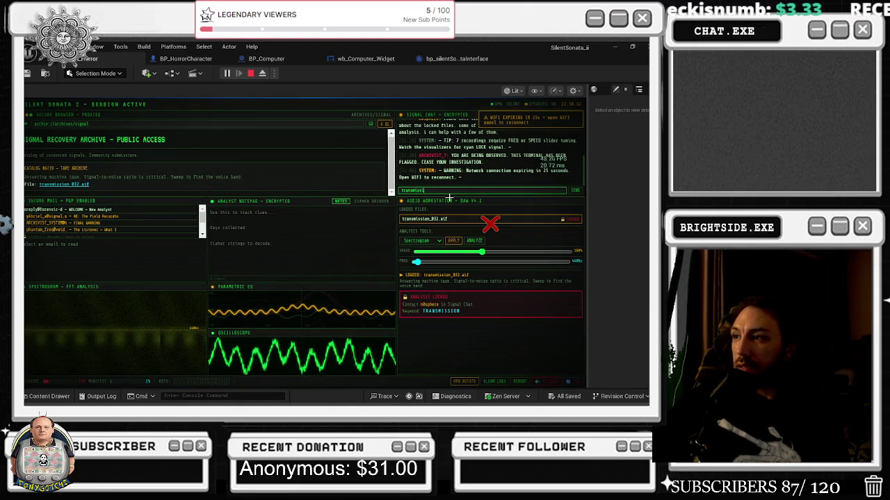
text(on)
key(Return)
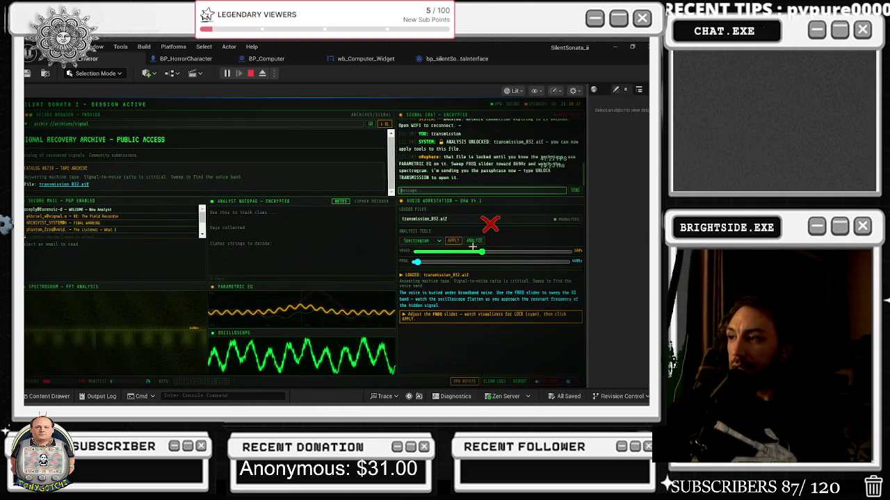
key(alt+Tab)
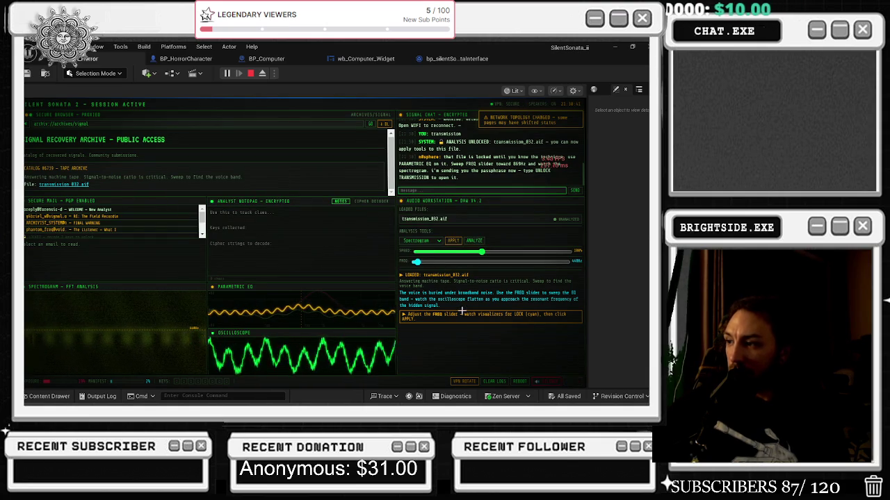
- Adjust the FREQ and SPEED sliders and run ANALYZE with the EQ Filter tool
drag(417, 262, 557, 265)
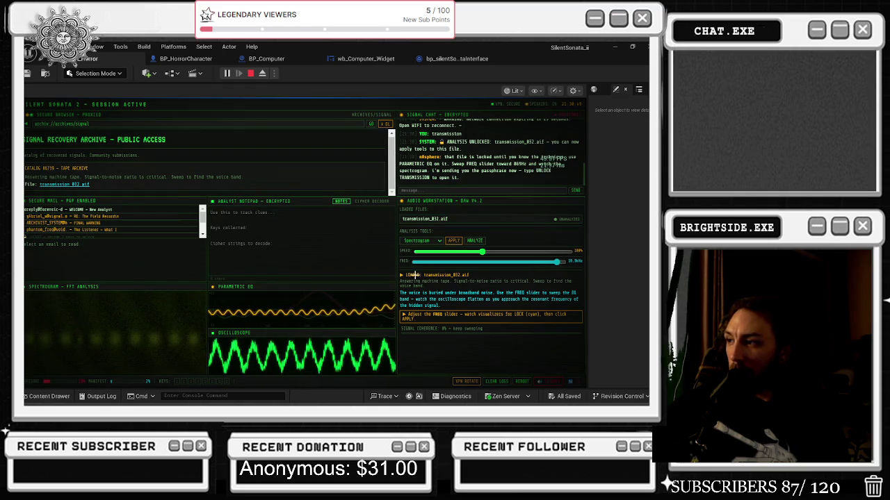
drag(479, 252, 438, 252)
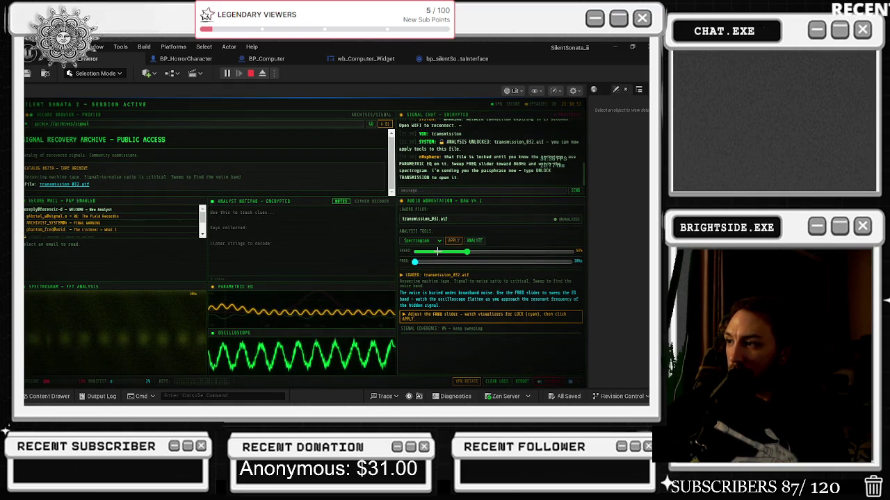
click(556, 253)
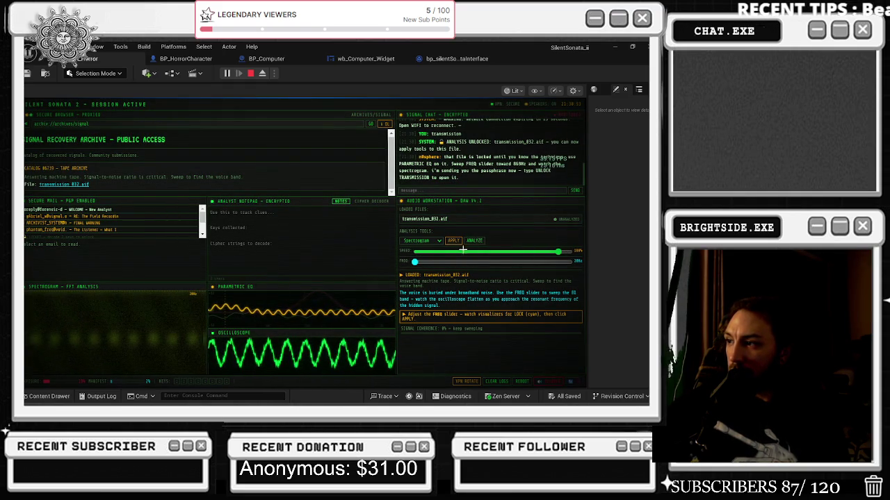
click(429, 253)
drag(415, 261, 477, 264)
click(474, 241)
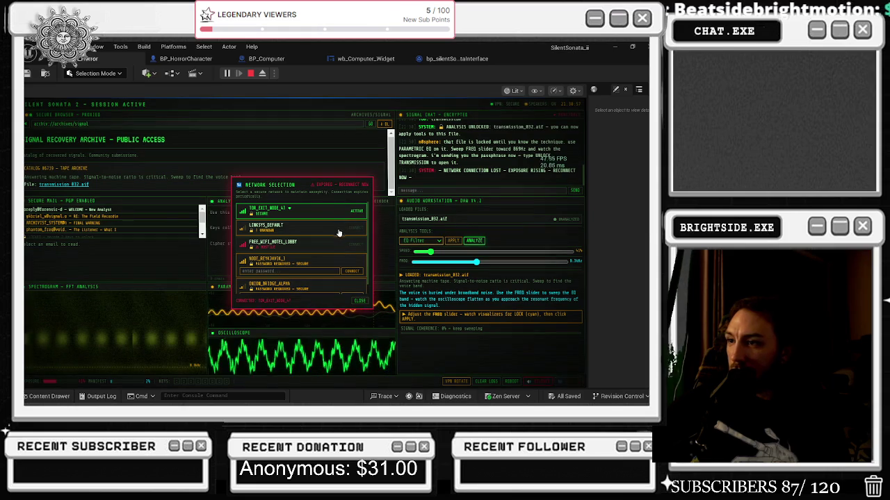
- Close Network Selection, clear the logs, tune FREQ until SIGNAL LOCKED, and apply the EQ
scroll(326, 267, down, 1)
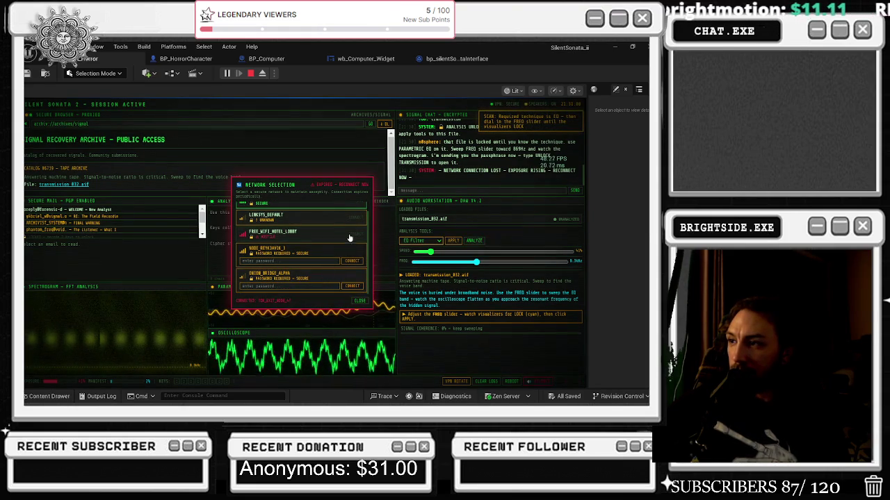
scroll(317, 221, up, 1)
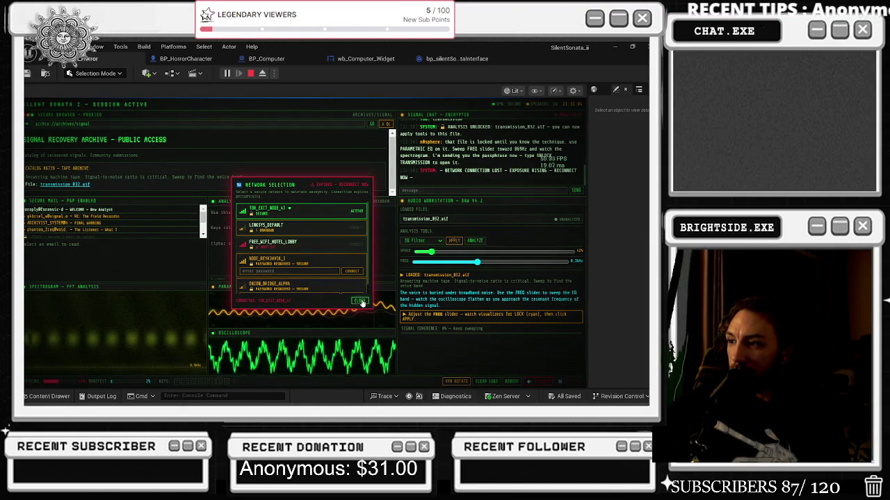
click(360, 300)
click(486, 381)
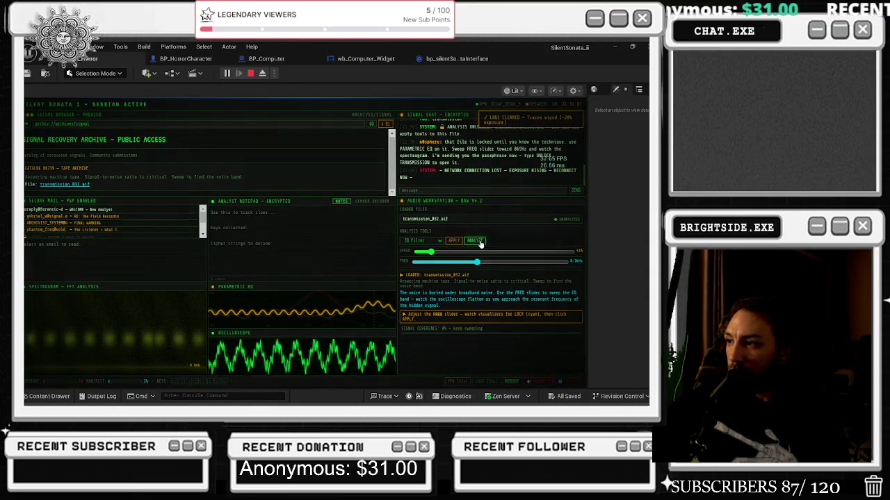
mouse_move(476, 261)
mouse_down()
mouse_move(554, 259)
mouse_move(410, 261)
mouse_move(431, 259)
mouse_move(423, 258)
mouse_up()
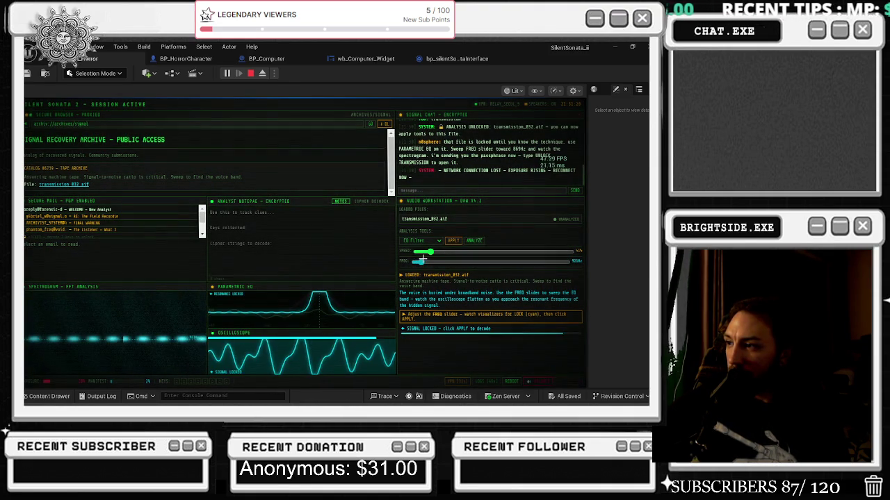
click(453, 241)
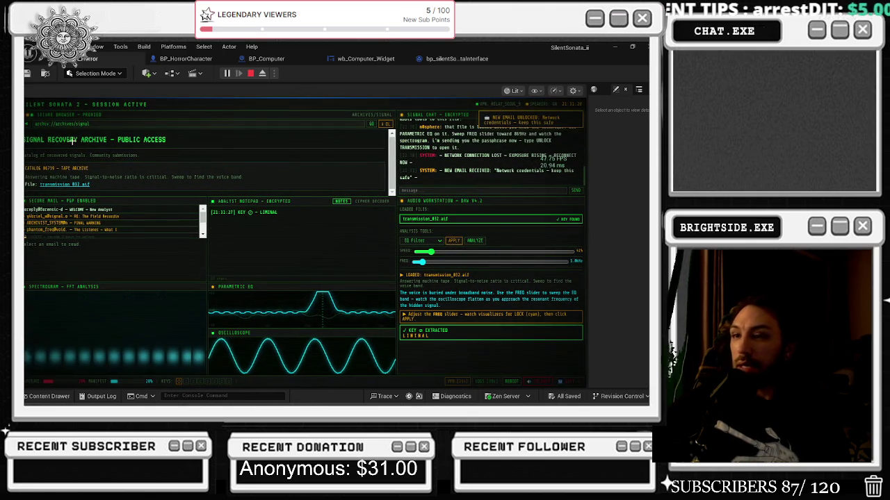
- Revisit the home and Signal Recovery Archive pages, then stop PIE and show the desktop
click(28, 126)
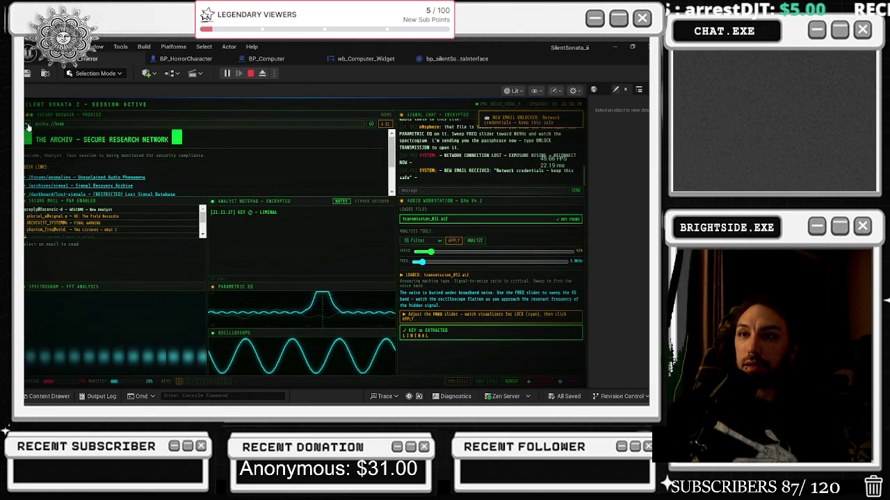
click(101, 187)
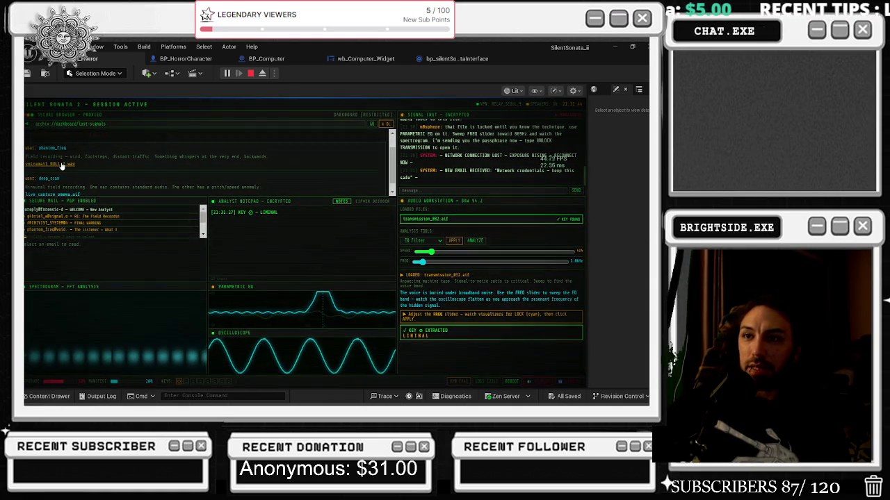
scroll(160, 160, down, 1)
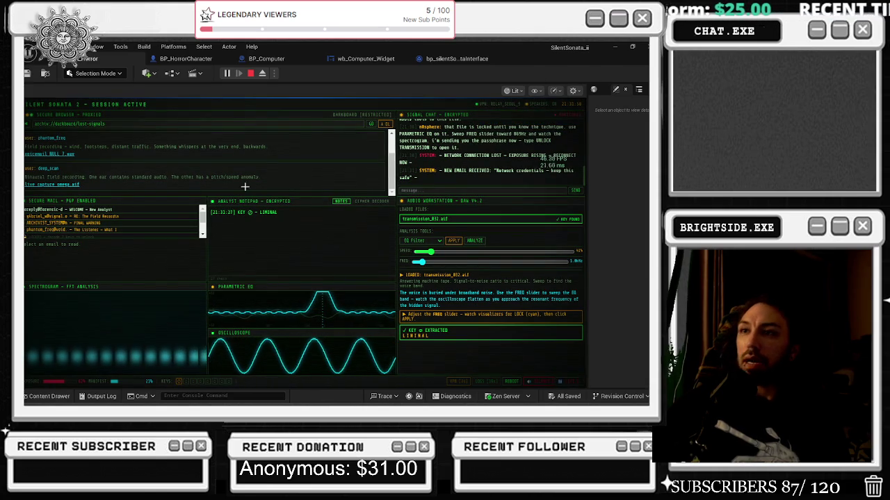
key(Escape)
key(super+d)
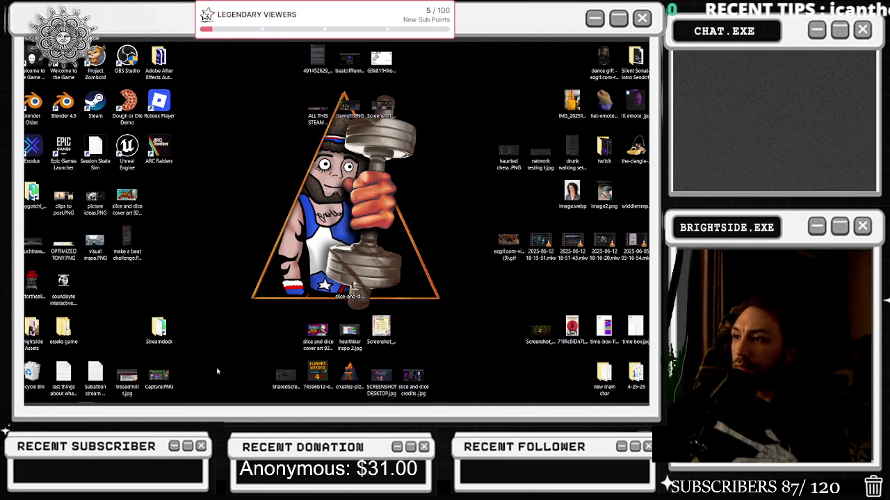
- Browse to SilentSonata_ii\Content\Variant_Horror\UI in File Explorer and select audio_forensics.html
click(66, 396)
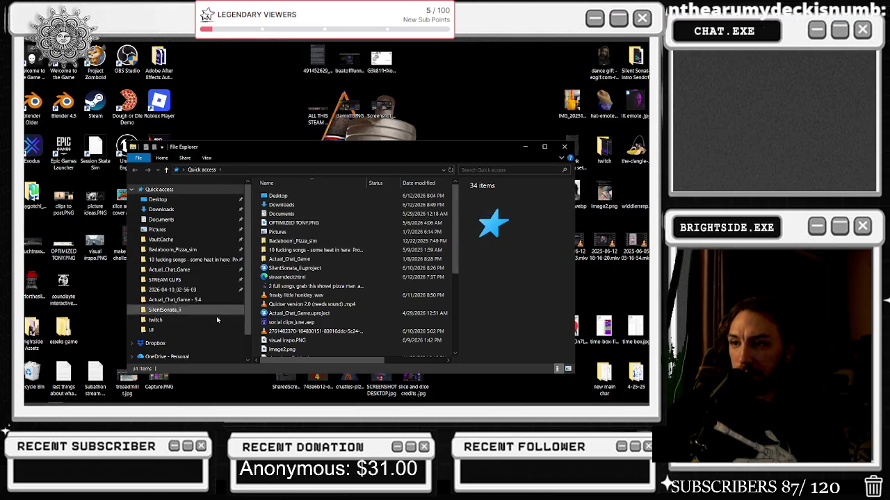
click(167, 310)
double_click(286, 206)
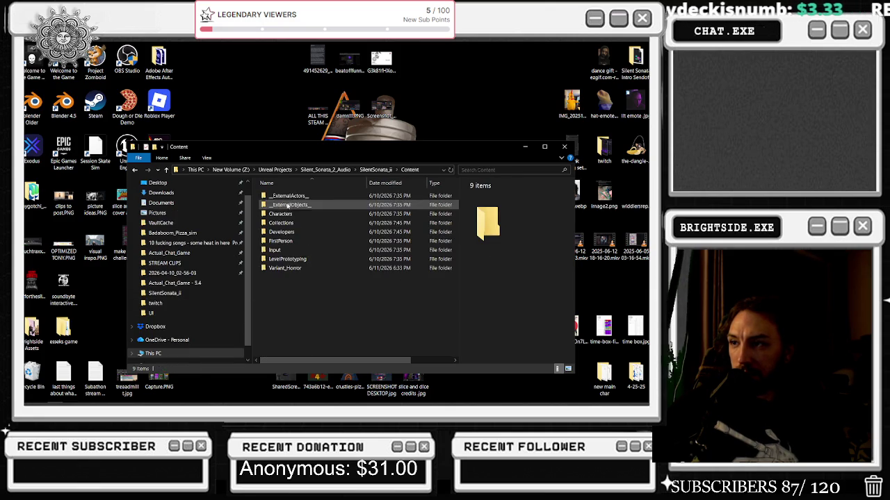
double_click(300, 270)
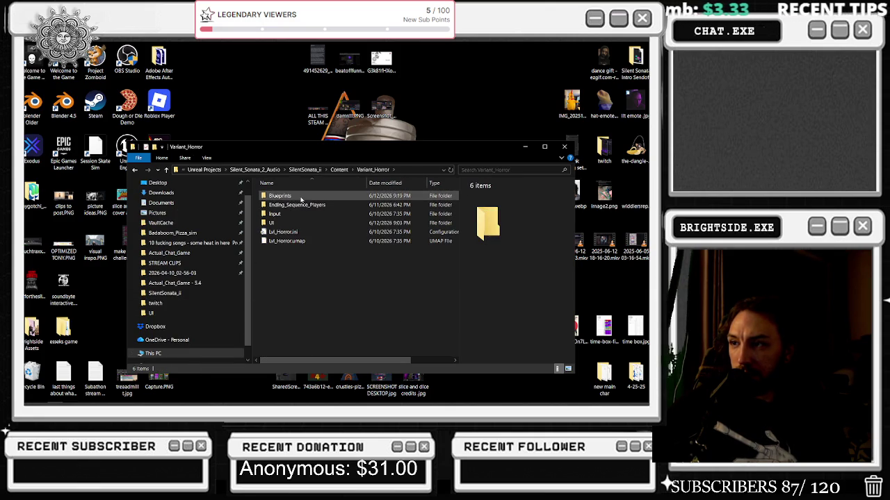
double_click(292, 224)
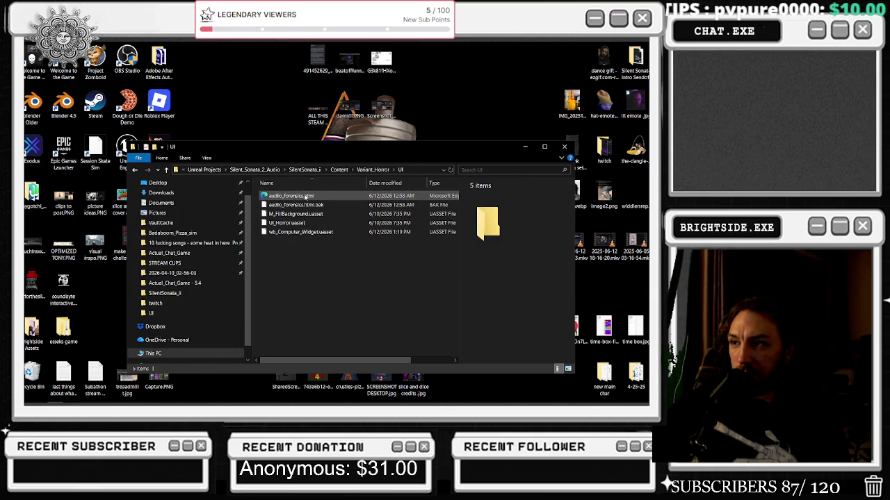
click(306, 197)
- Bring the Chrome window showing the Tomorrowland YouTube video to the front
mouse_move(251, 399)
click(247, 374)
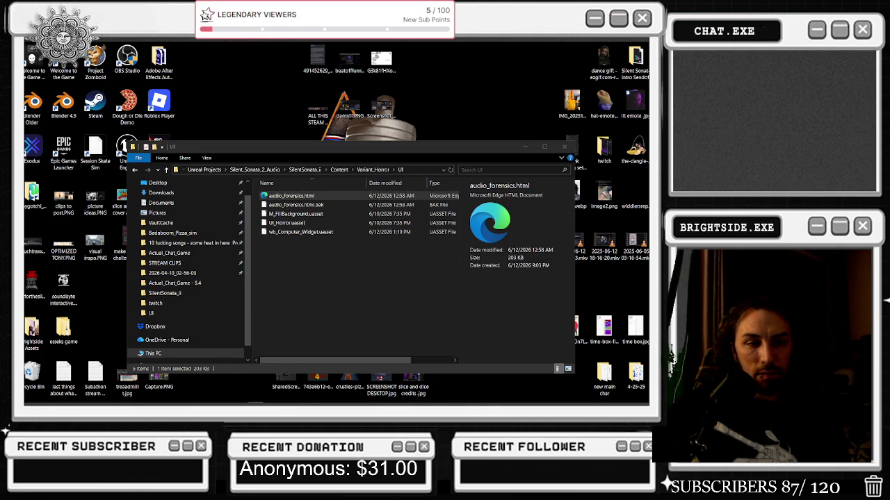
mouse_move(544, 396)
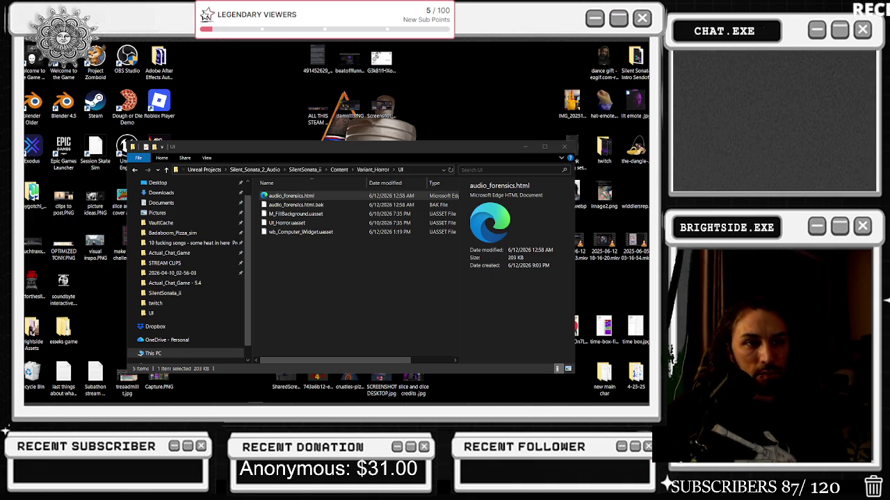
key(alt+Tab)
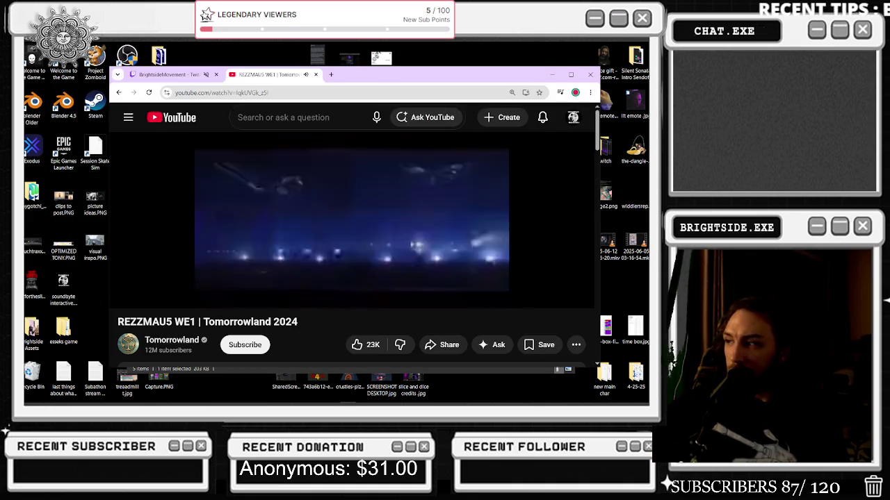
- Switch from Chrome back to the File Explorer UI folder showing audio_forensics.html
key(alt+Tab)
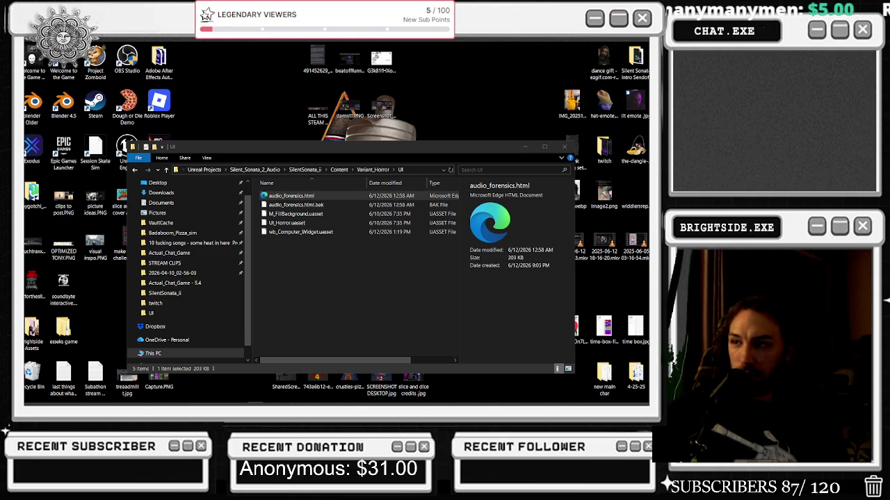
- Delete the older downloaded audio_forensics.html copy from Downloads
drag(264, 149, 487, 231)
click(515, 299)
key(Delete)
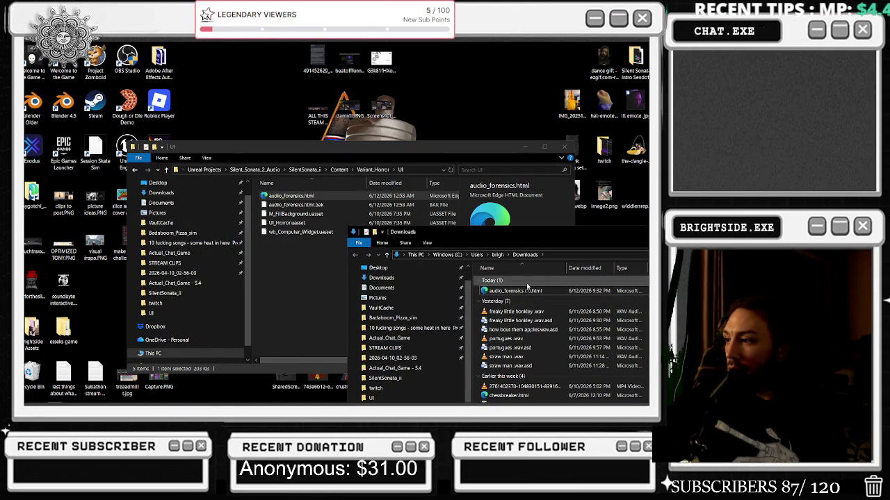
- Rename audio_forensics (1).html in Downloads to audio_forensics.html
click(290, 196)
key(F2)
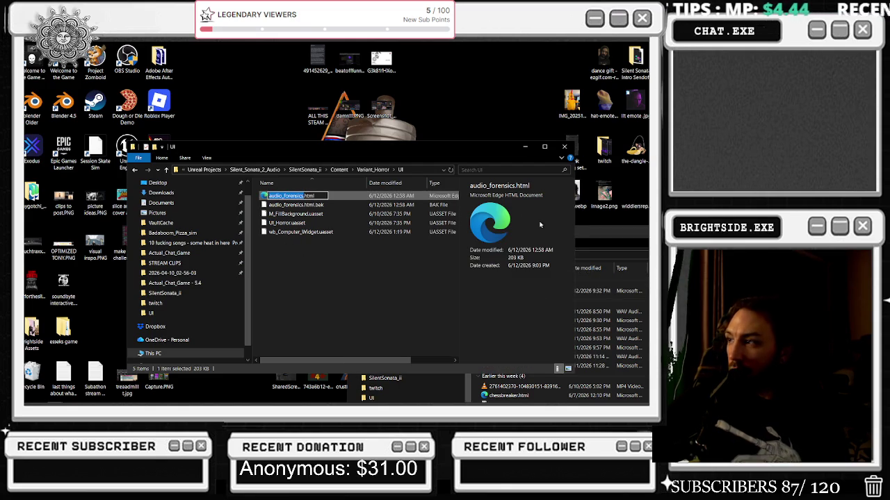
click(515, 291)
key(F2)
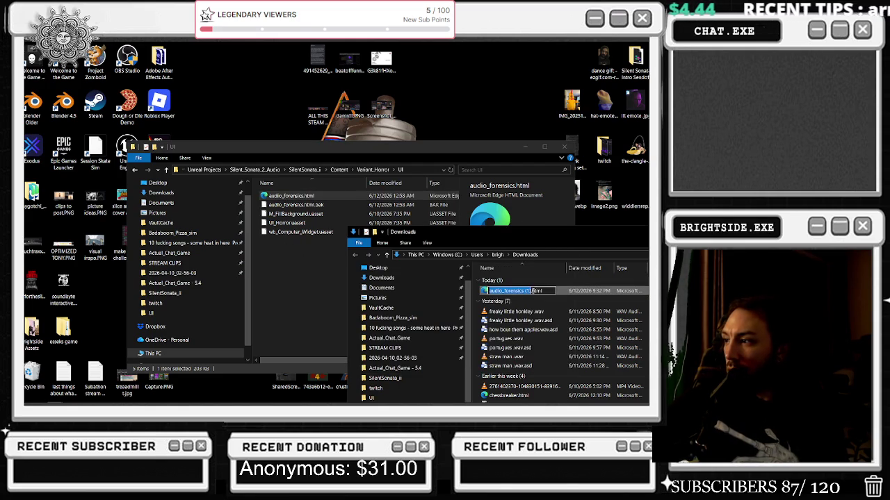
click(532, 291)
key(BackSpace)
key(BackSpace)
key(BackSpace)
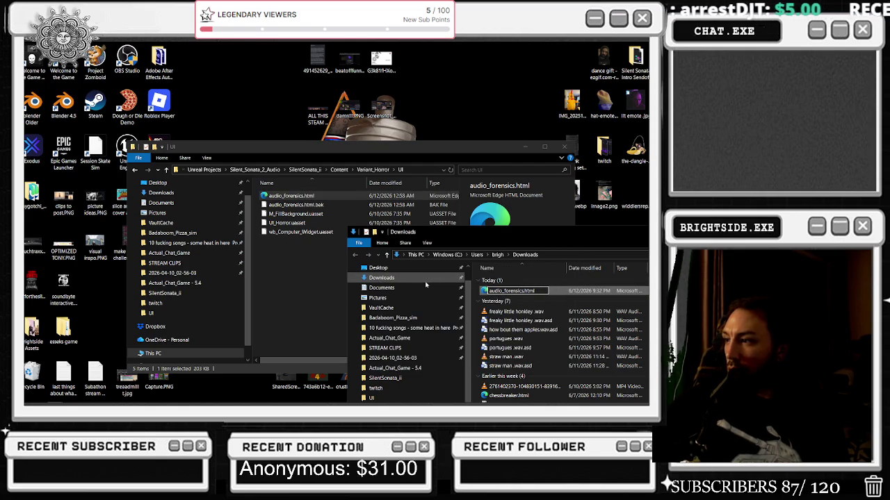
key(Return)
- Delete the old audio_forensics.html from UI and copy the new one in from Downloads
click(297, 214)
click(293, 198)
key(Delete)
mouse_move(511, 291)
mouse_down()
mouse_move(386, 285)
mouse_move(285, 229)
mouse_up()
- Move the Downloads window up and left and select audio_forensics.html there
click(349, 309)
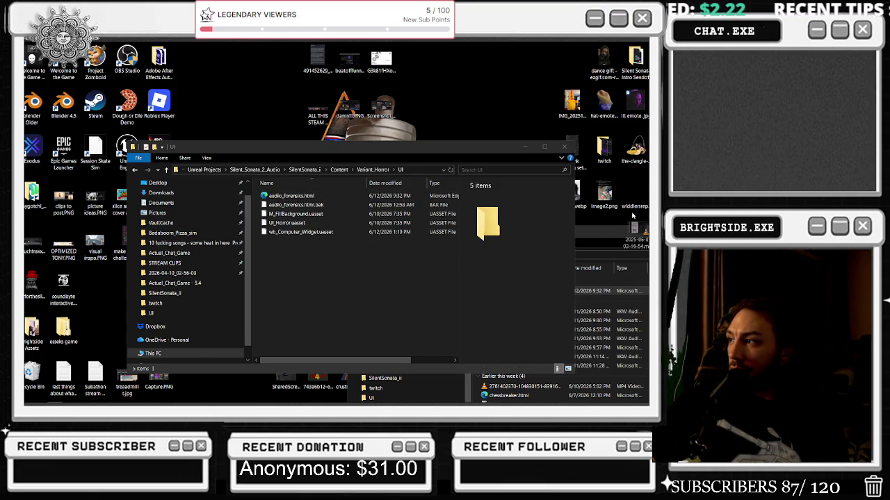
click(629, 236)
drag(553, 246, 257, 202)
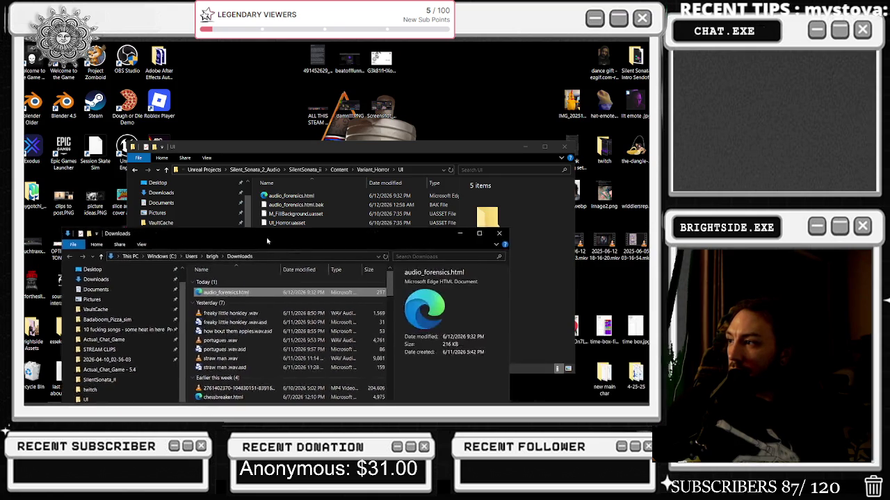
click(249, 245)
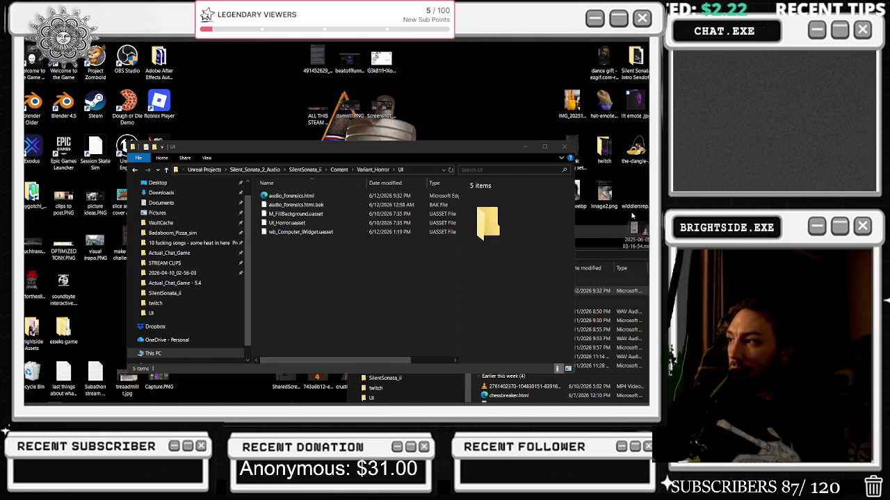
click(628, 235)
mouse_move(554, 246)
mouse_down()
mouse_move(267, 241)
mouse_move(258, 202)
mouse_up()
click(248, 245)
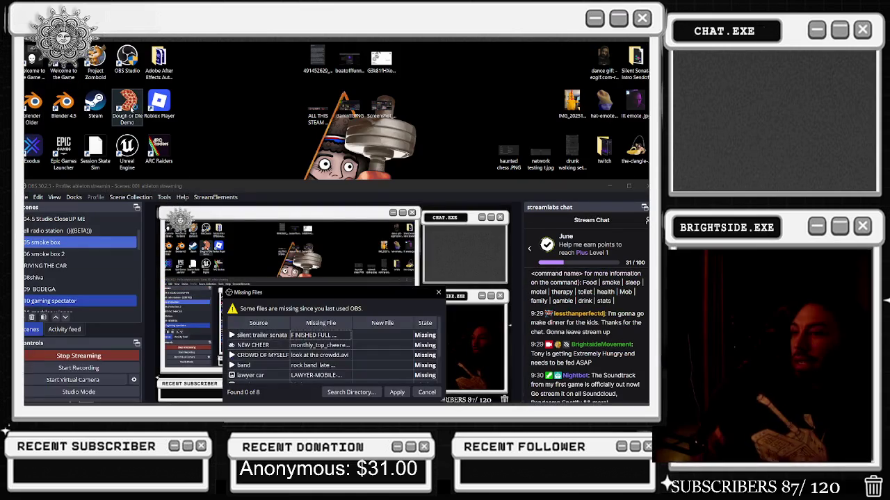
- Dismiss the OBS Missing Files warning dialog
click(438, 292)
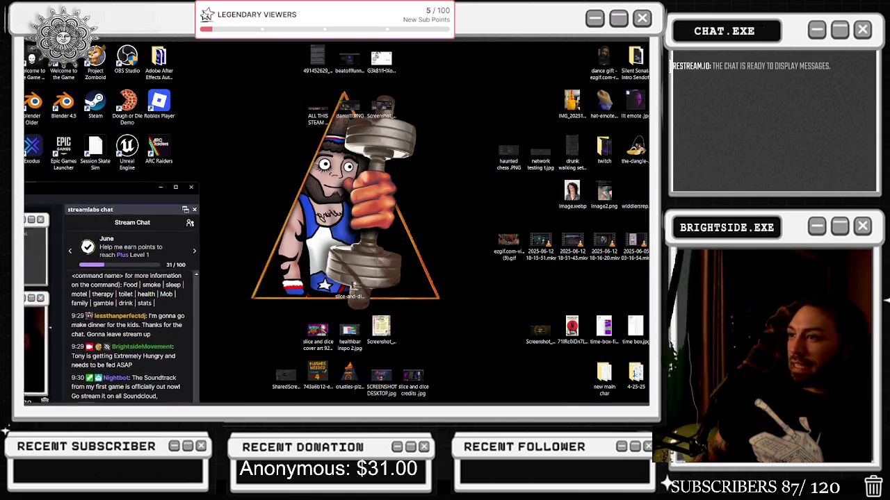
- In a new Explorer window, open audio_forensics.html from SilentSonata_ii > Content > Variant_Horror > UI
mouse_move(157, 403)
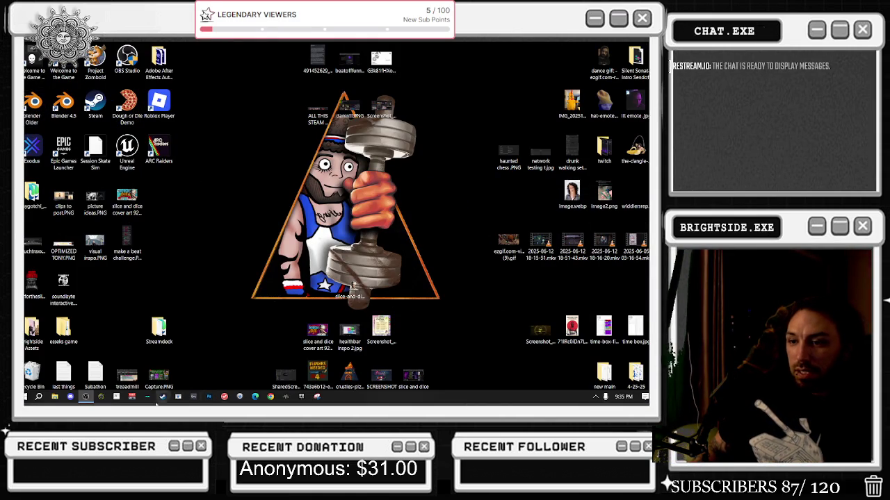
click(54, 397)
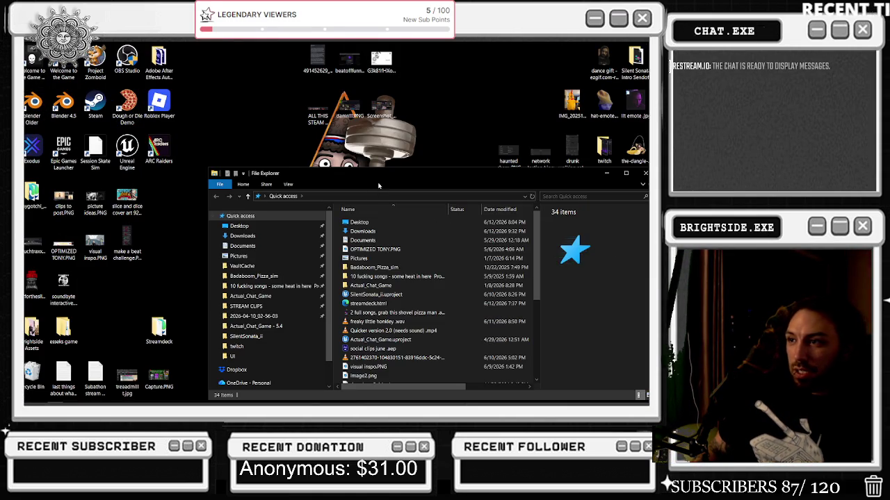
drag(348, 172, 223, 95)
click(132, 257)
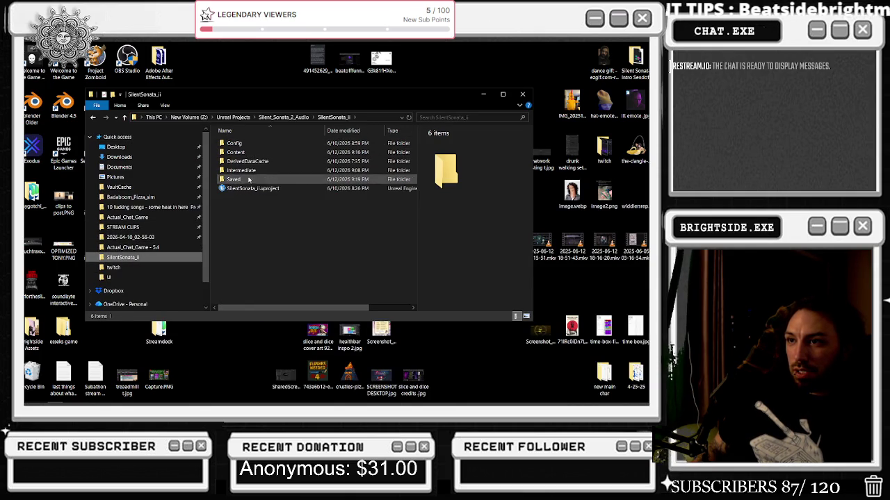
double_click(240, 153)
double_click(244, 211)
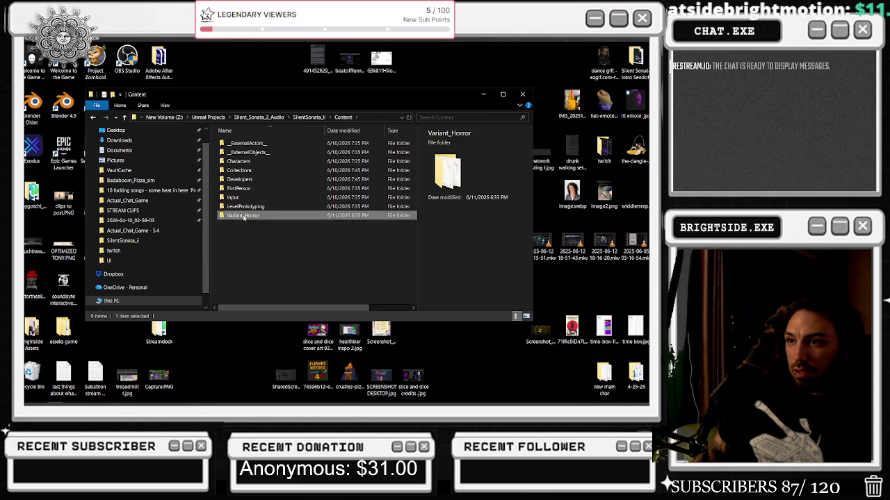
double_click(246, 170)
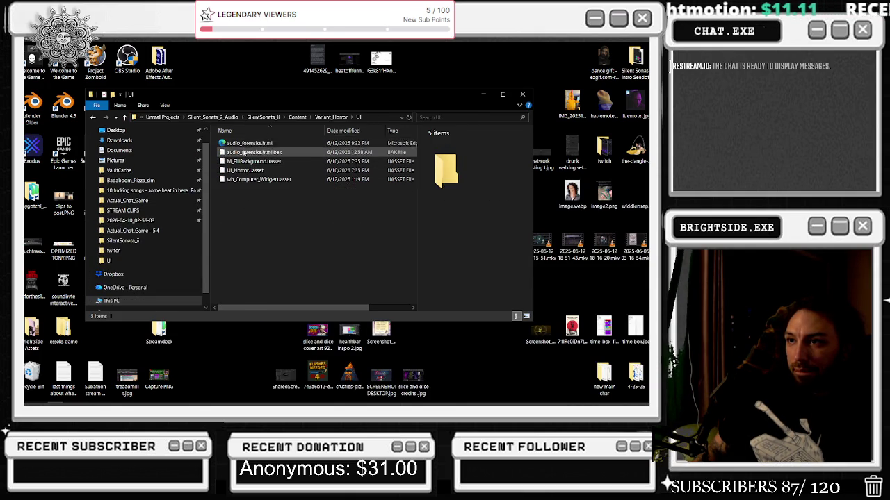
click(251, 144)
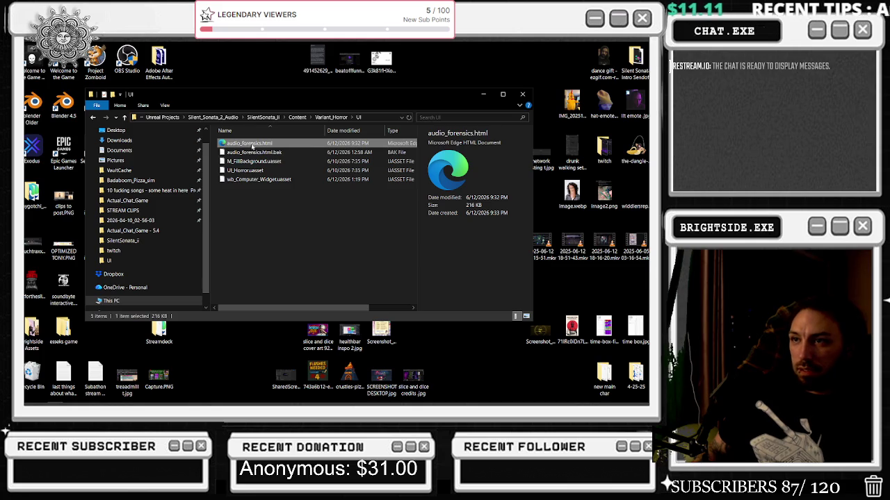
double_click(250, 144)
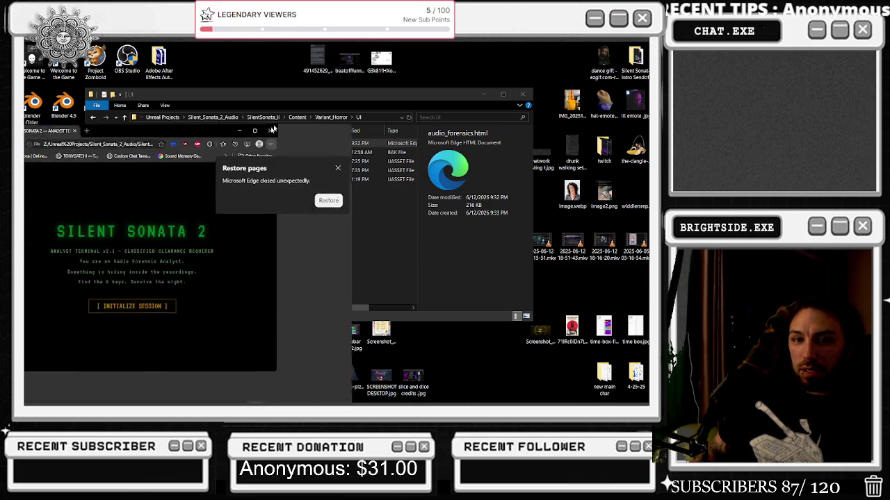
- Close the duplicate Edge window, reopen audio_forensics.html and initialize the analyst session
click(464, 94)
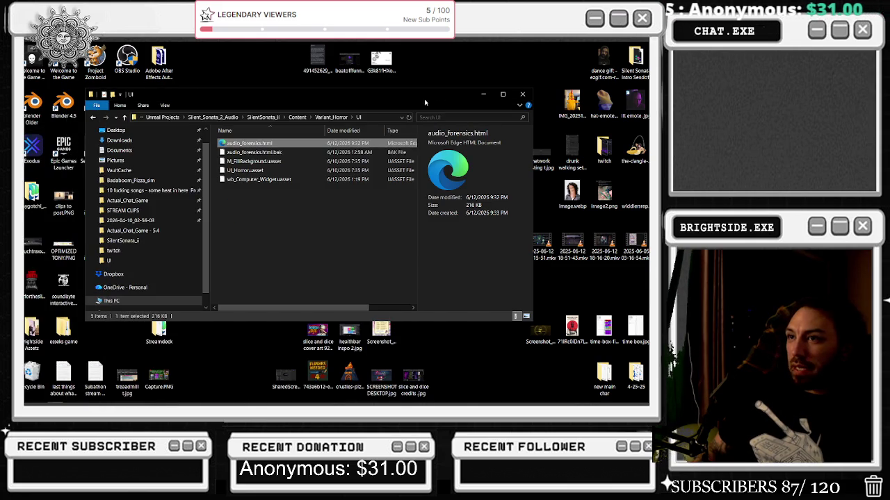
double_click(250, 144)
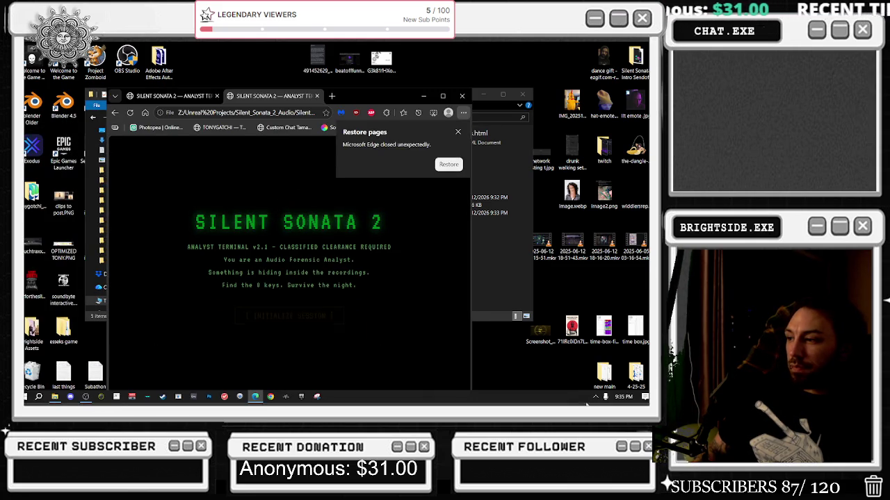
click(595, 399)
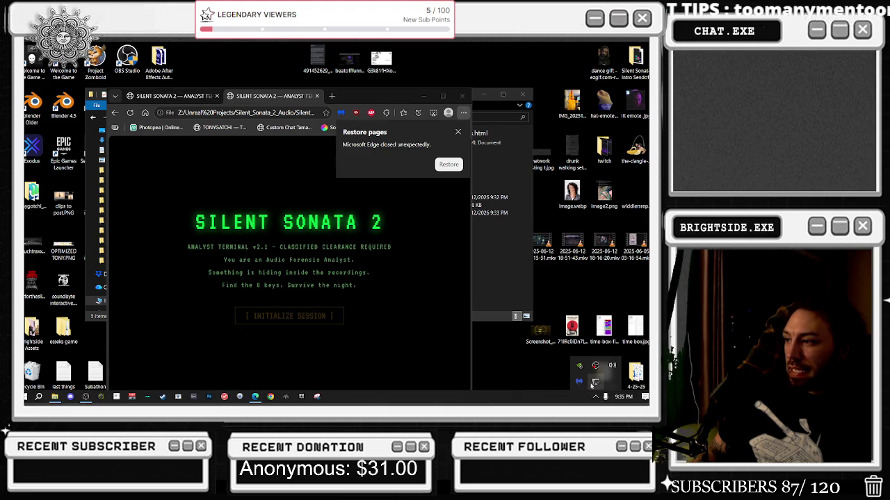
click(579, 381)
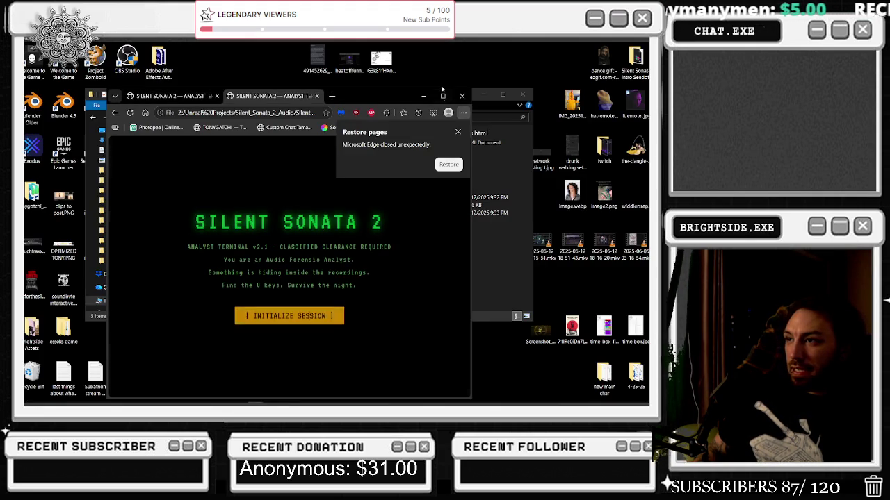
click(288, 313)
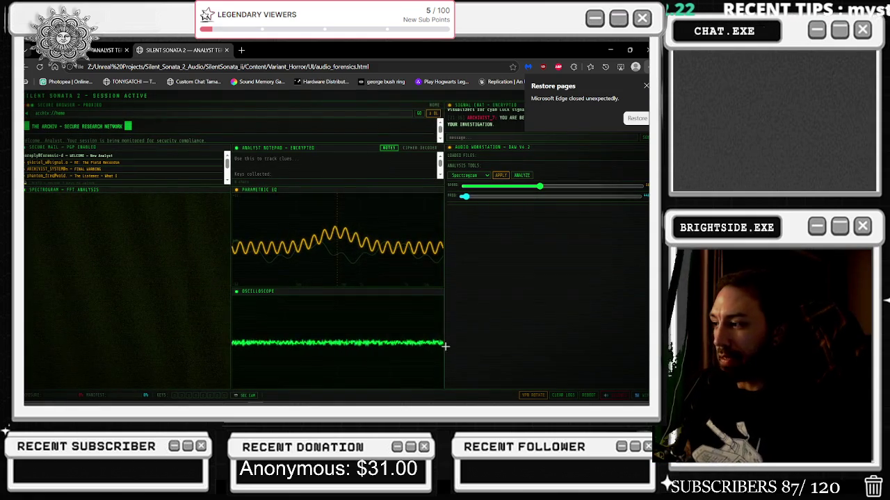
- Test text selection on the chat message, the whole page and the PARAMETRIC EQ title
drag(465, 118, 489, 134)
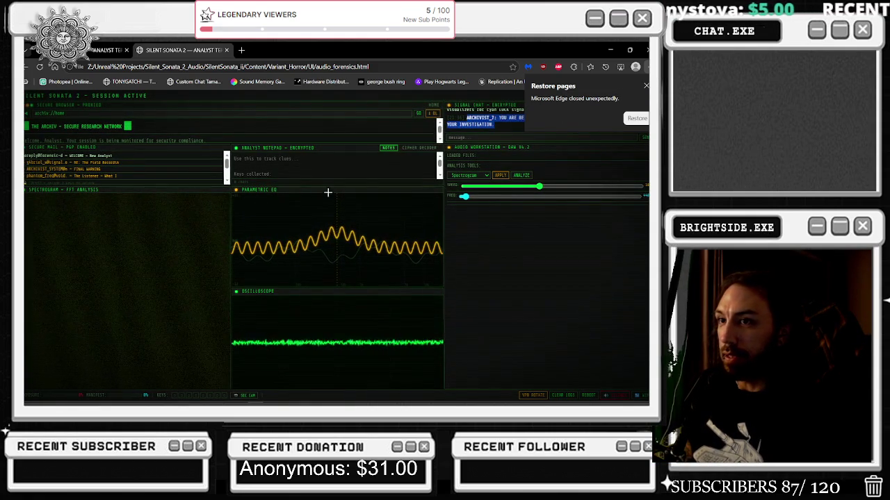
click(75, 141)
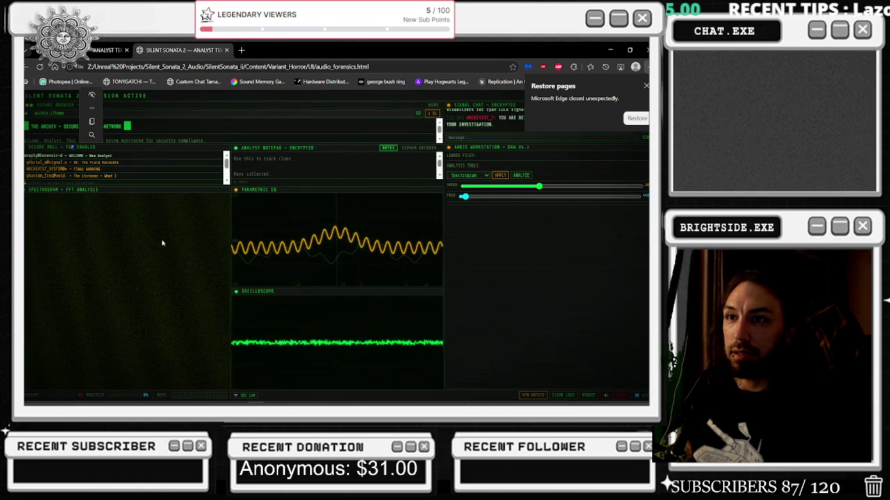
key(ctrl+a)
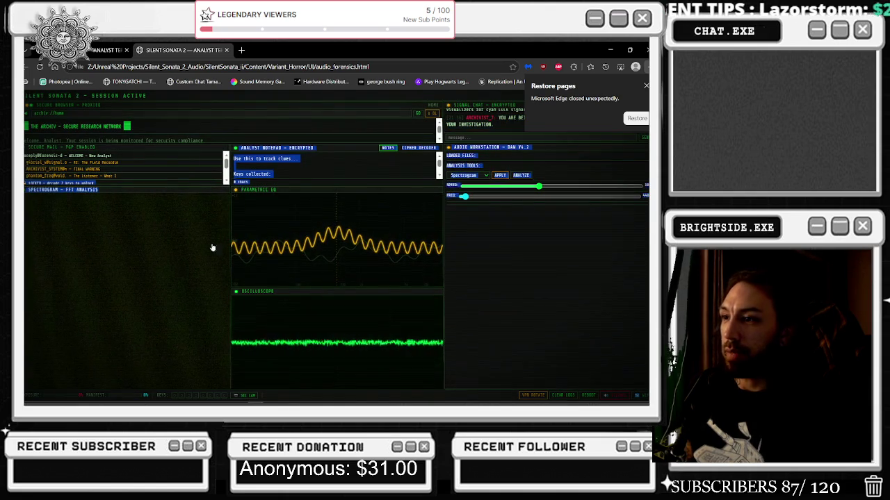
click(134, 194)
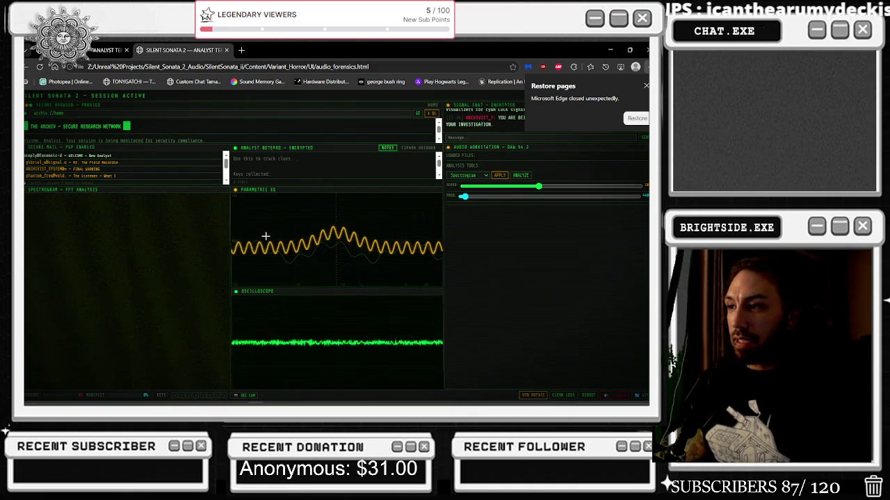
double_click(336, 245)
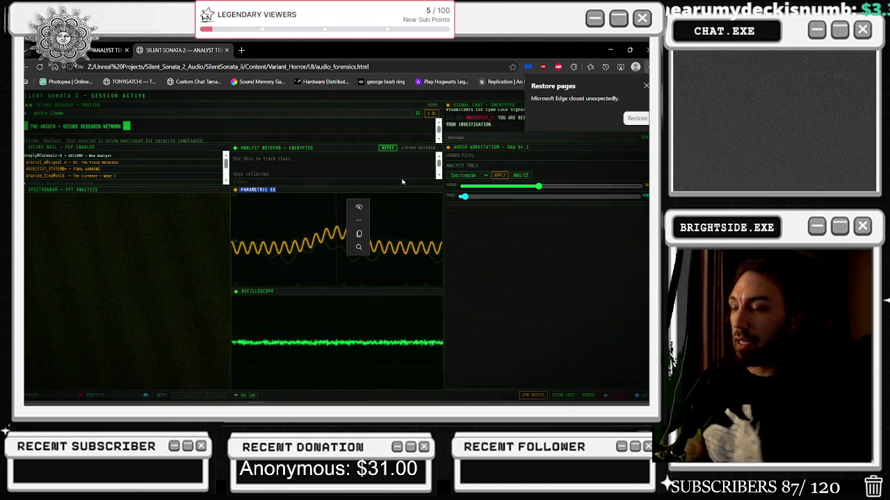
click(359, 219)
key(Escape)
- Inspect the spectrogram canvas and set its height attribute to 128
right_click(165, 212)
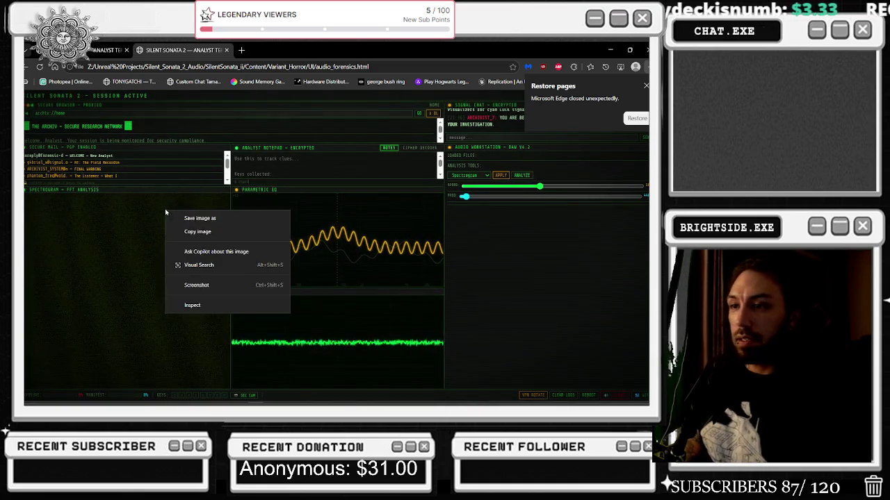
click(195, 305)
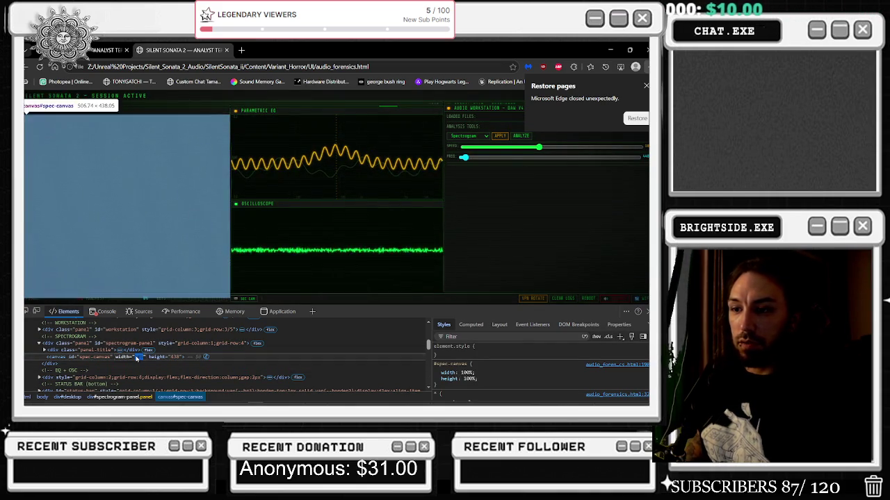
double_click(138, 357)
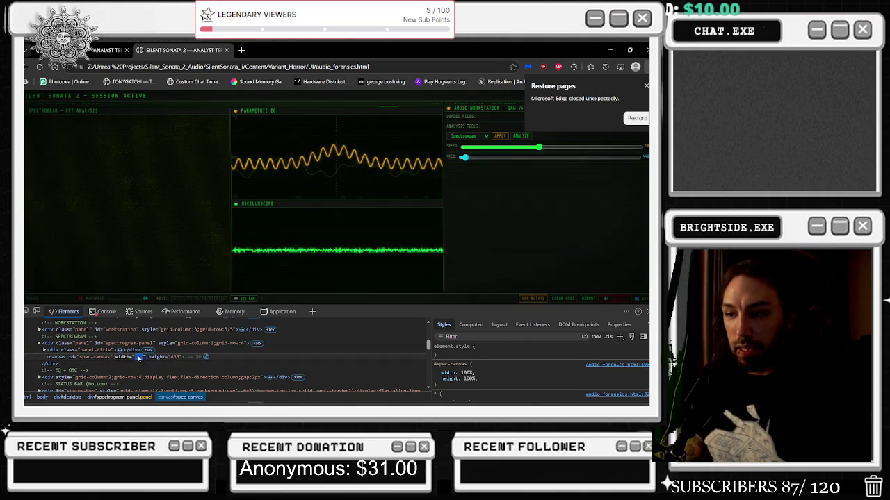
double_click(173, 357)
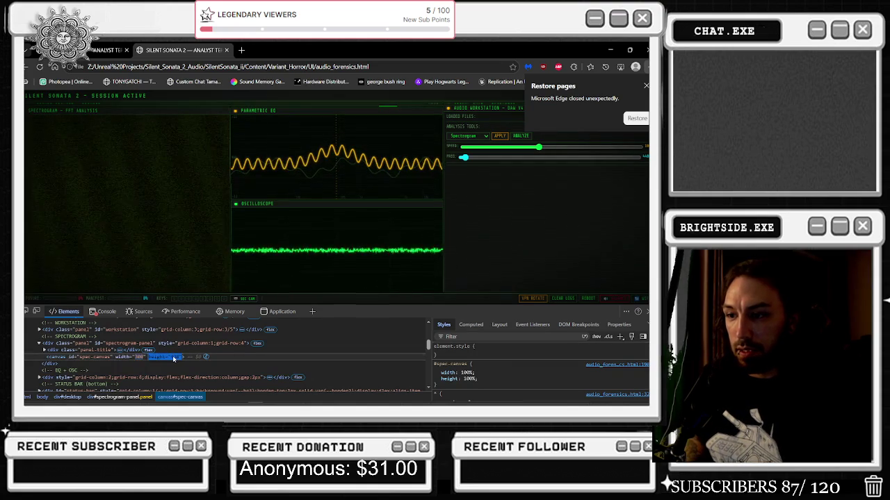
text(128)
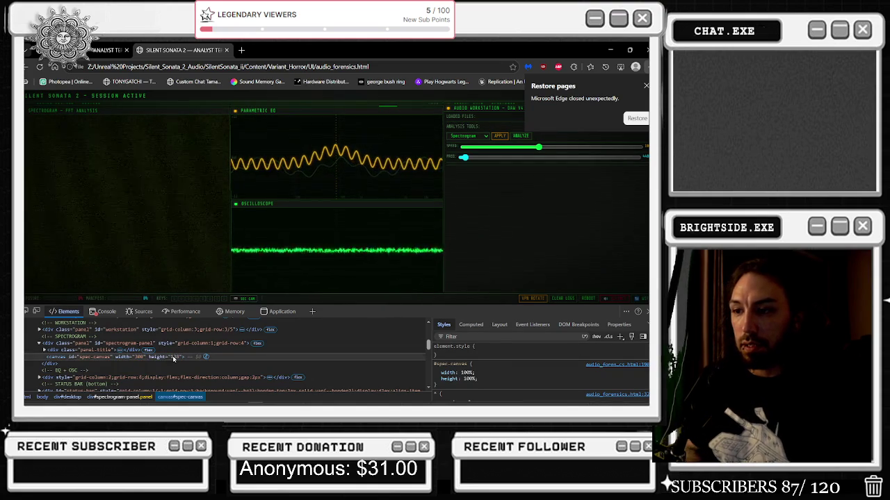
click(151, 211)
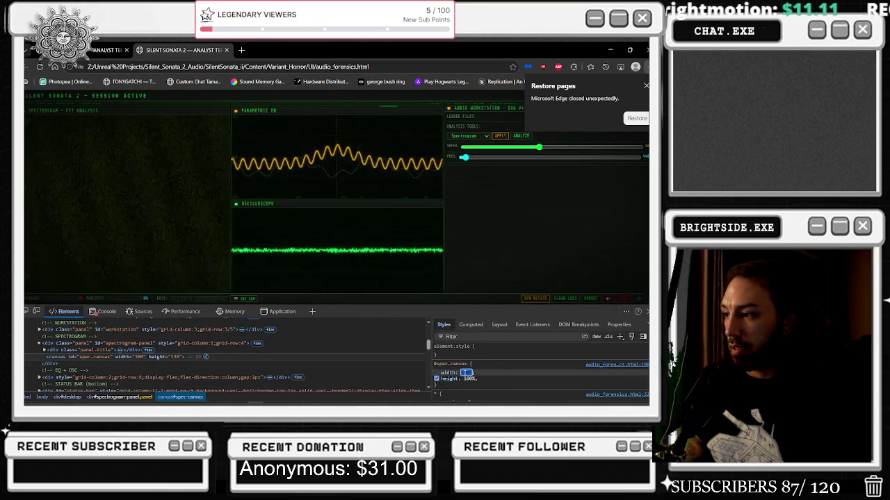
- Change the #spec-canvas width and height to 80% in Styles, then close DevTools
text(80)
key(Tab)
key(shift+Tab)
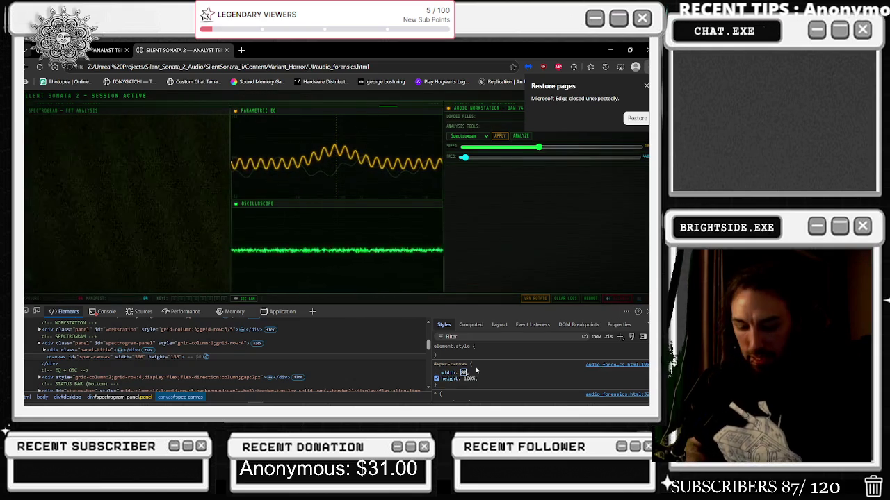
key(Tab)
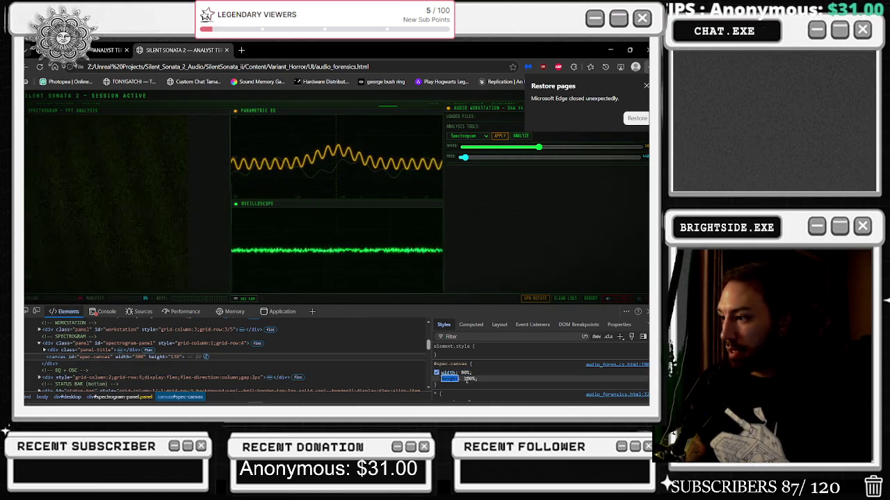
text(80)
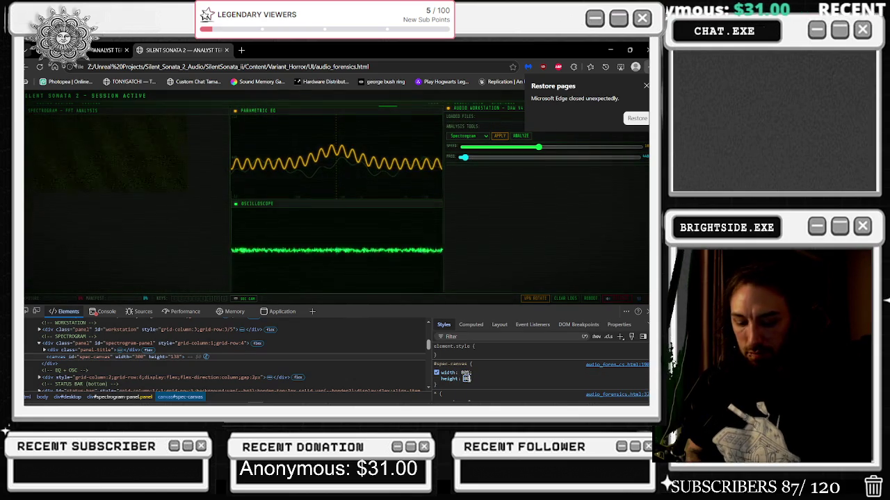
key(Return)
click(323, 215)
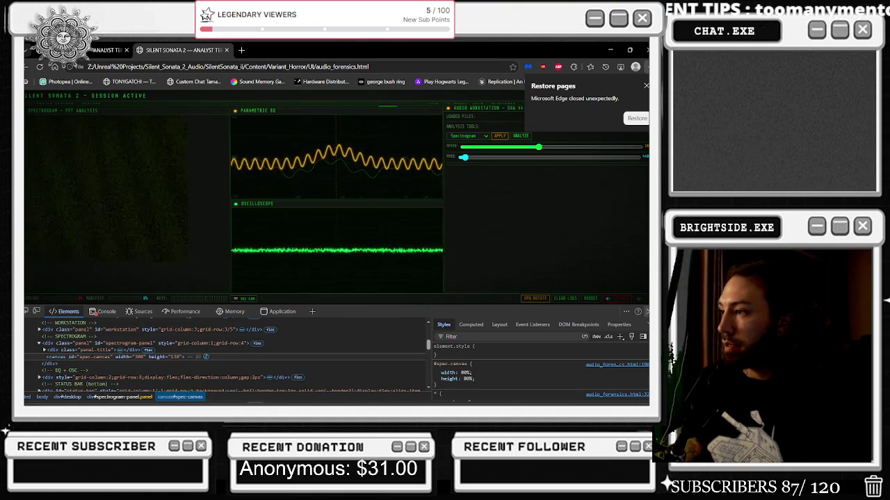
key(F12)
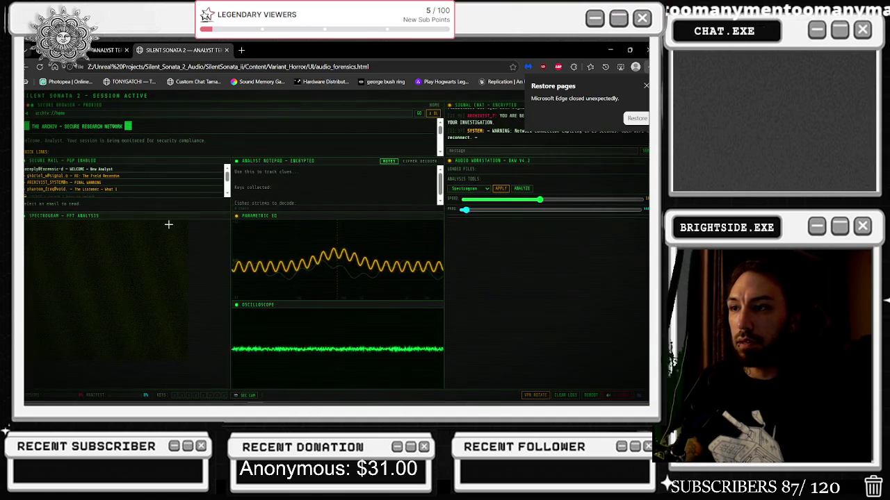
- Reinspect the spectrogram canvas, set its height attribute to 175, and close the Network Selection dialog
right_click(168, 221)
click(184, 315)
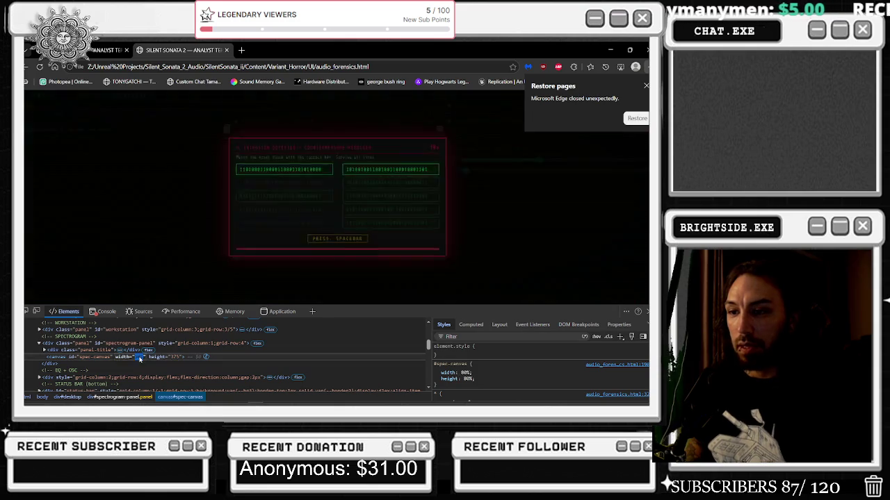
double_click(175, 358)
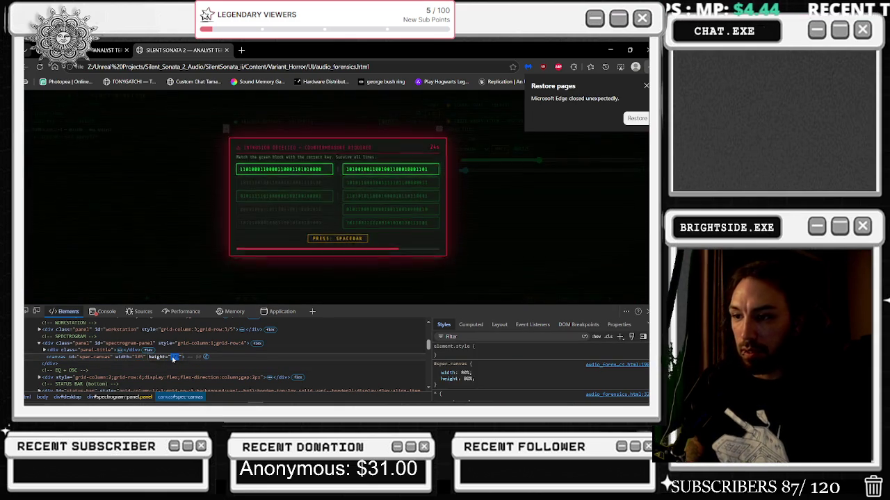
text(175)
key(Return)
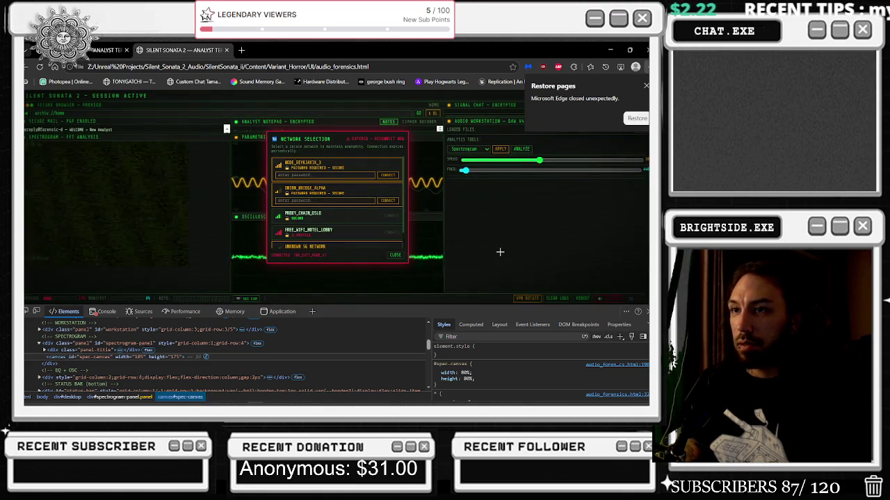
click(435, 259)
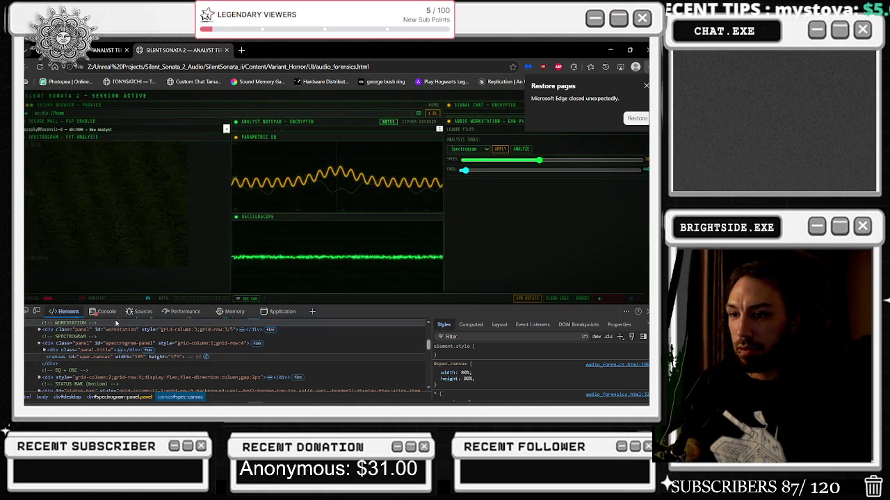
- Zoom the page out to 25%, adjust DevTools text size, then reset zoom to 100%
mouse_move(339, 404)
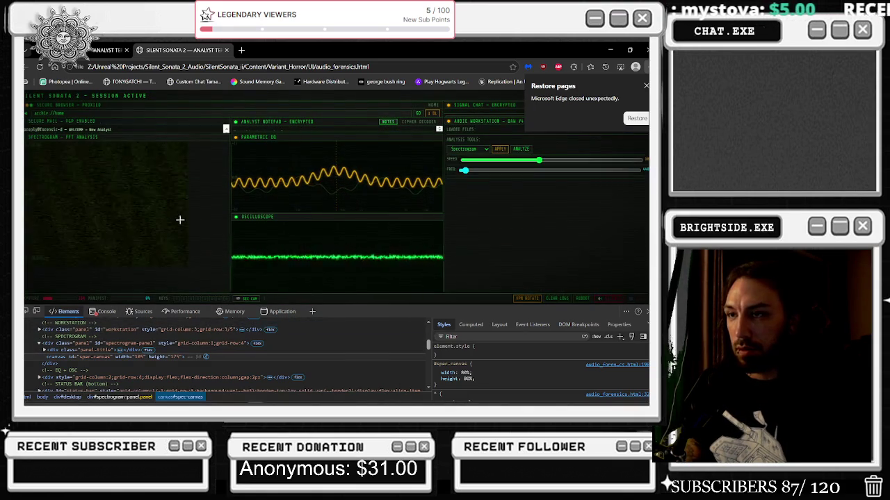
key(ctrl+minus)
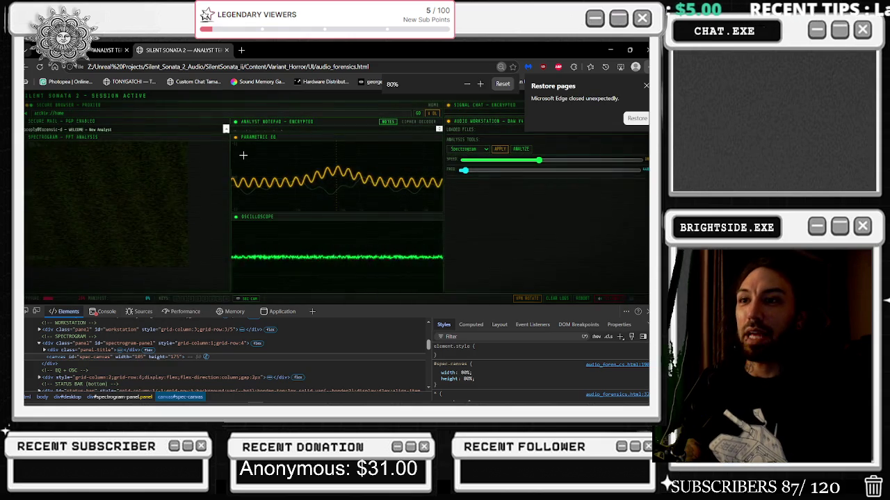
key(ctrl+minus)
key(ctrl+minus)
key(ctrl+minus)
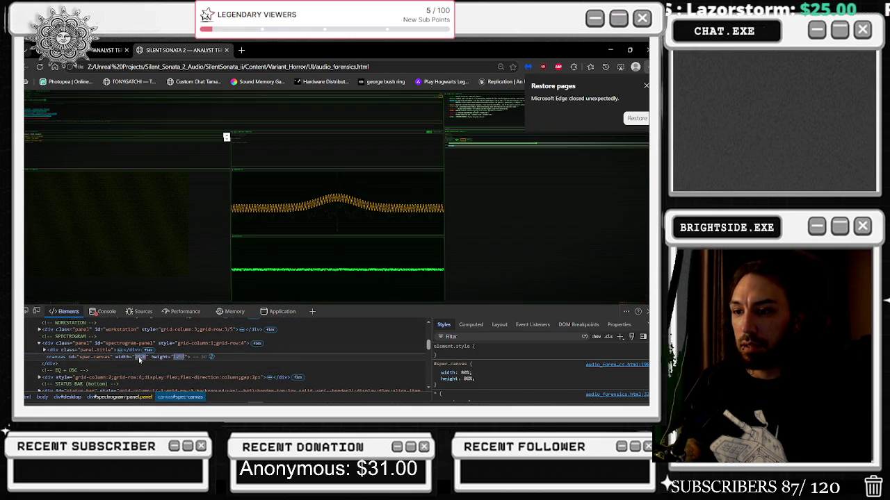
key(ctrl+plus)
key(ctrl+plus)
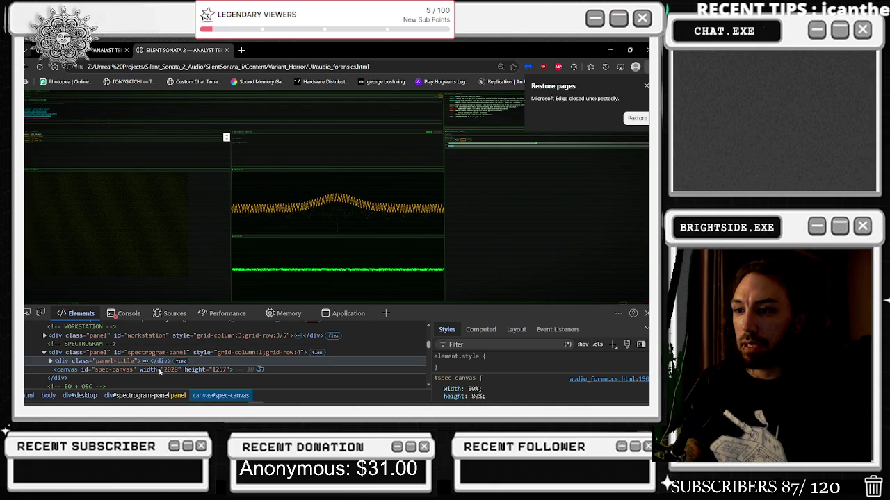
key(ctrl+minus)
key(ctrl+minus)
key(ctrl+plus)
key(ctrl+plus)
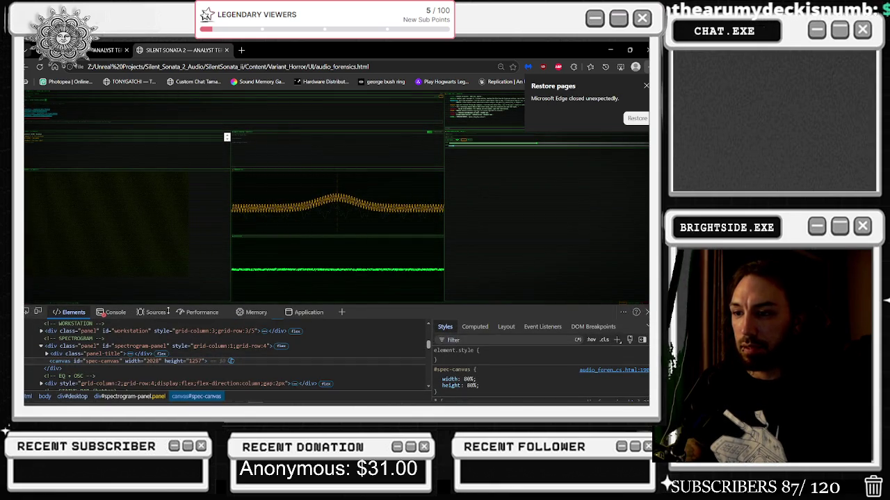
key(ctrl+0)
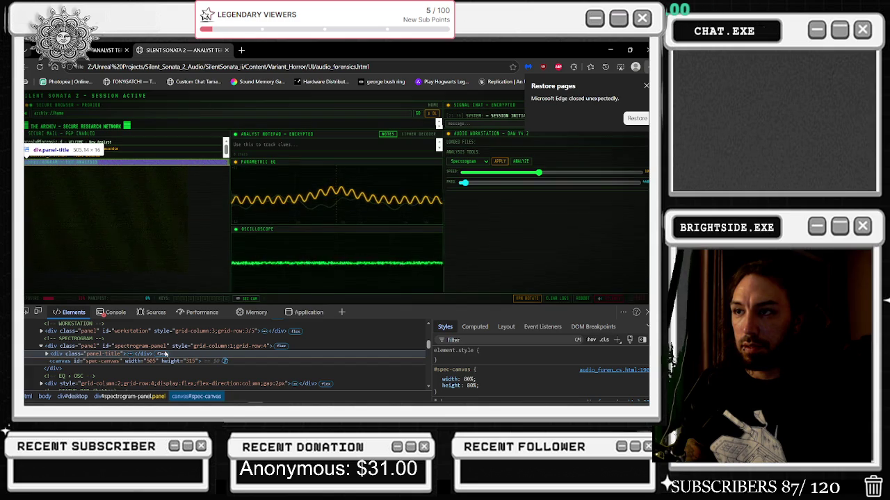
- Change the html, body rule height from 100% to 200%
click(126, 348)
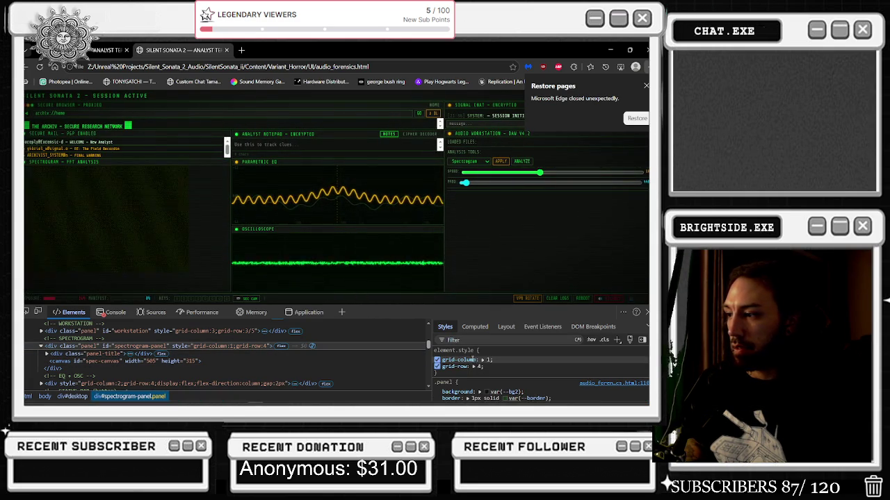
scroll(482, 364, down, 5)
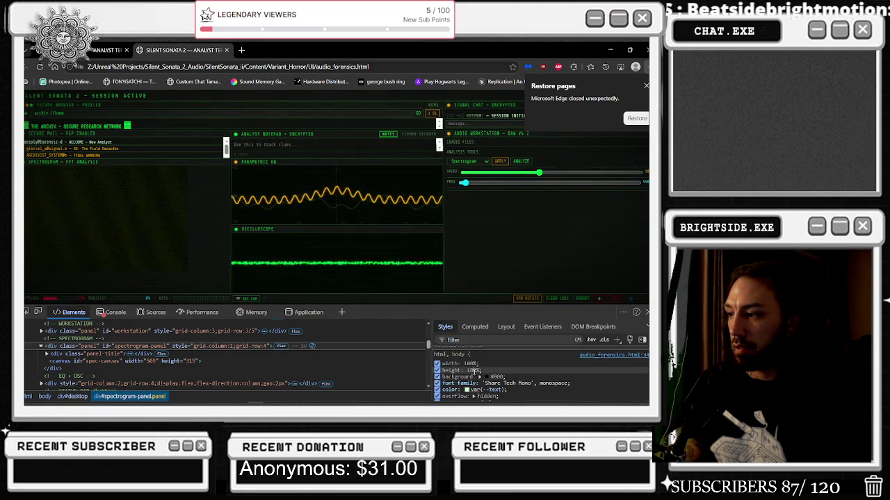
text(200)
key(Return)
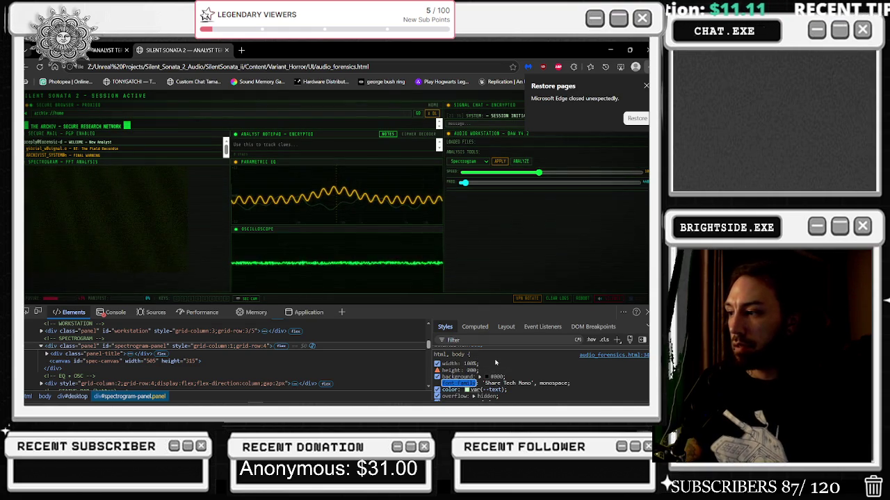
click(472, 371)
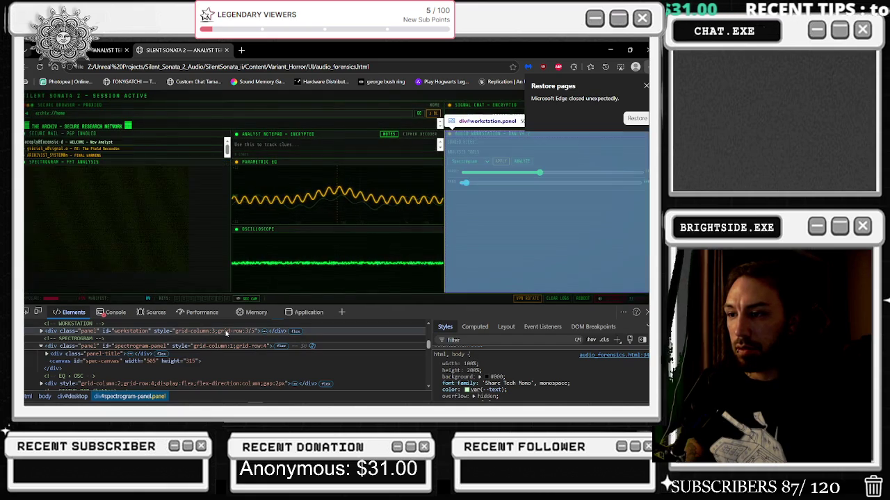
scroll(225, 330, up, 10)
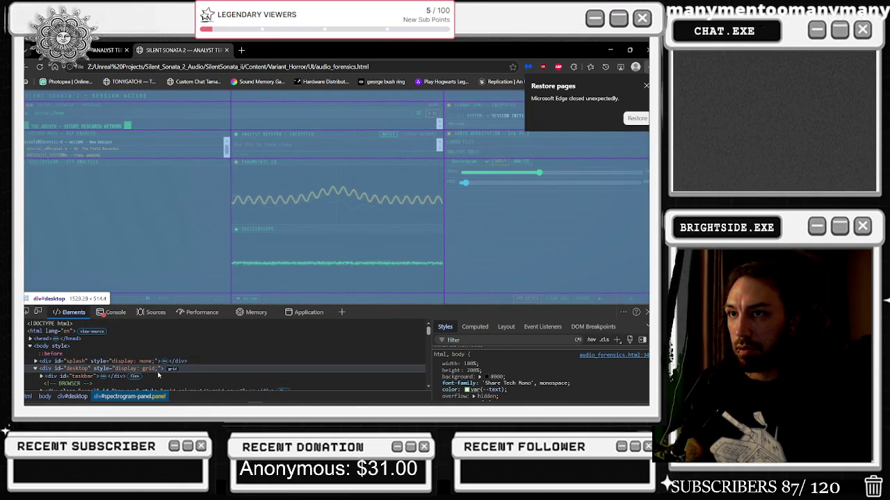
- Select div#taskbar and then the div#desktop grid element in Elements
click(158, 375)
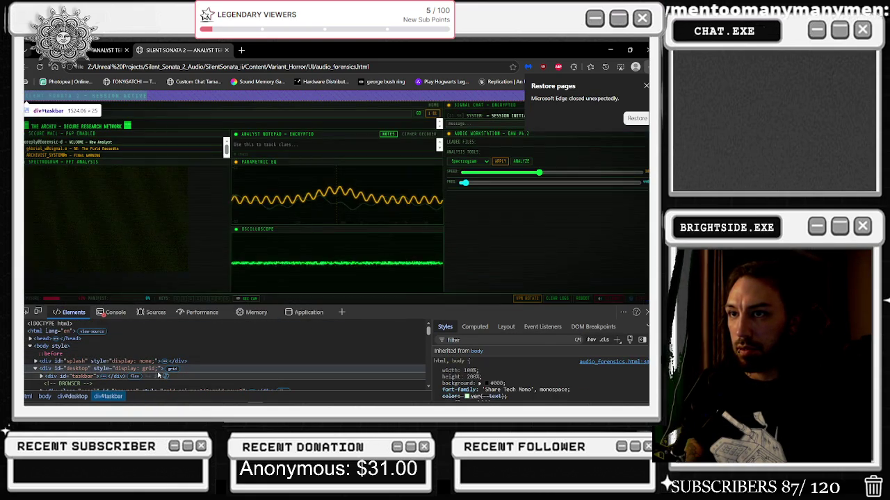
click(151, 370)
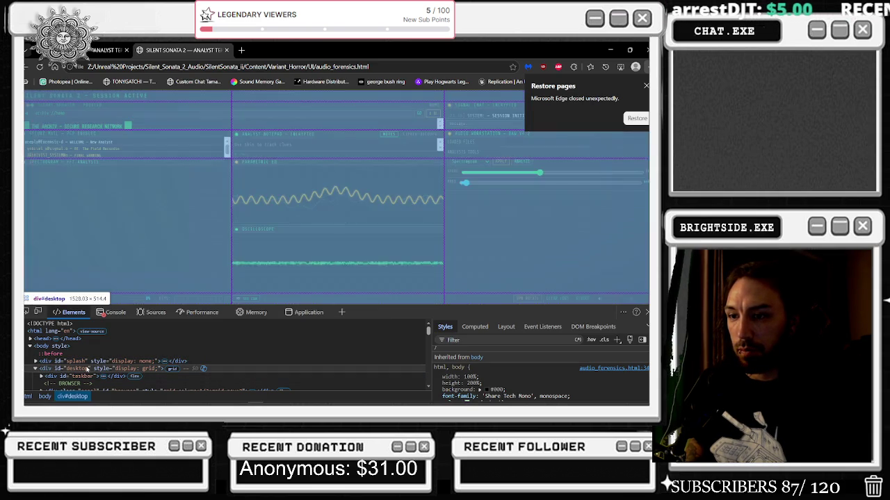
scroll(505, 370, down, 5)
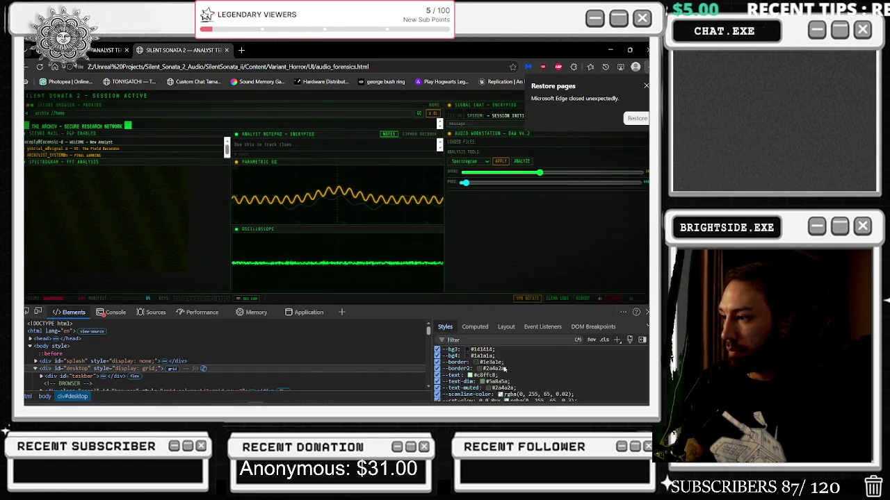
- Review the grid layout overlay settings in the Layout pane
click(506, 327)
scroll(522, 359, down, 6)
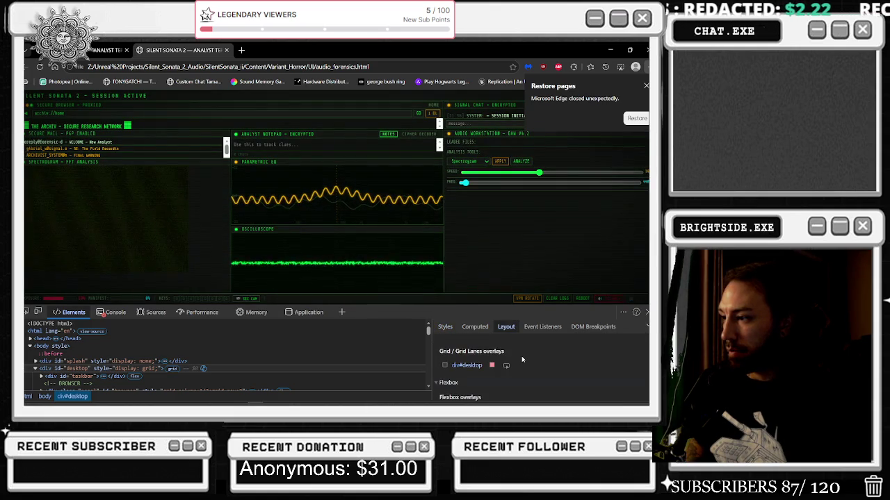
scroll(523, 363, down, 3)
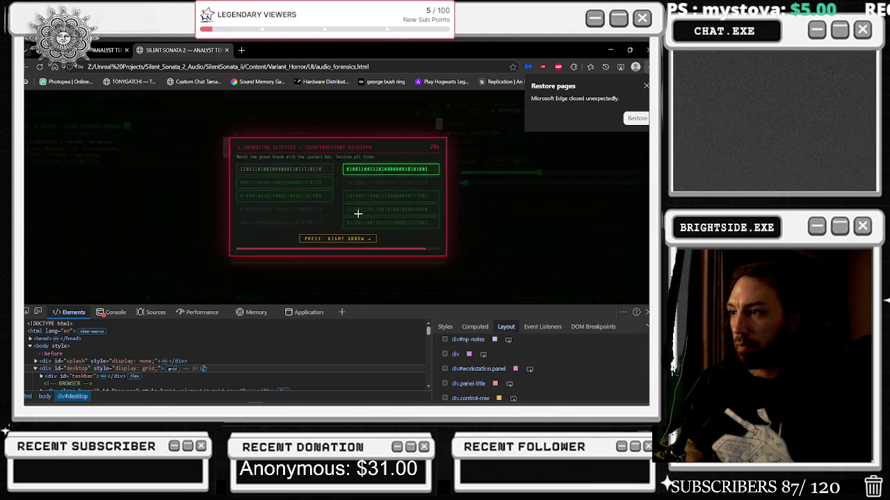
- Clear the intrusion minigame with Left, Left, Right, Left, Space, Right
key(Left)
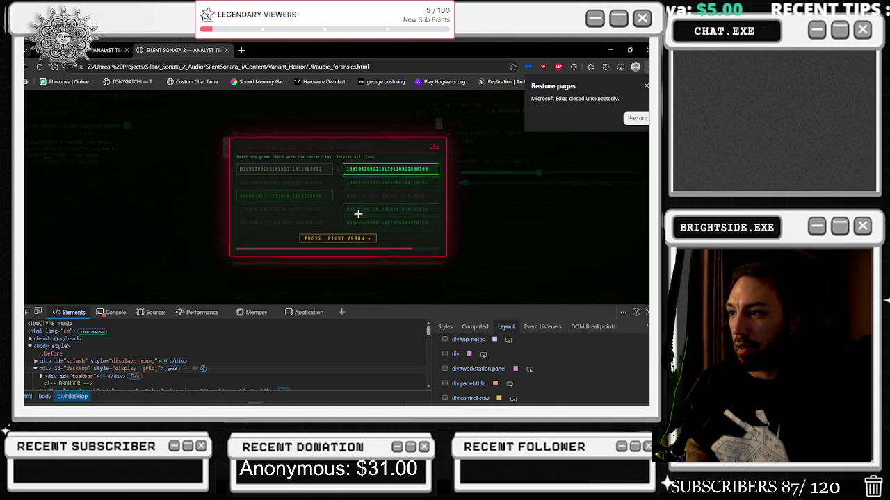
key(Left)
key(Right)
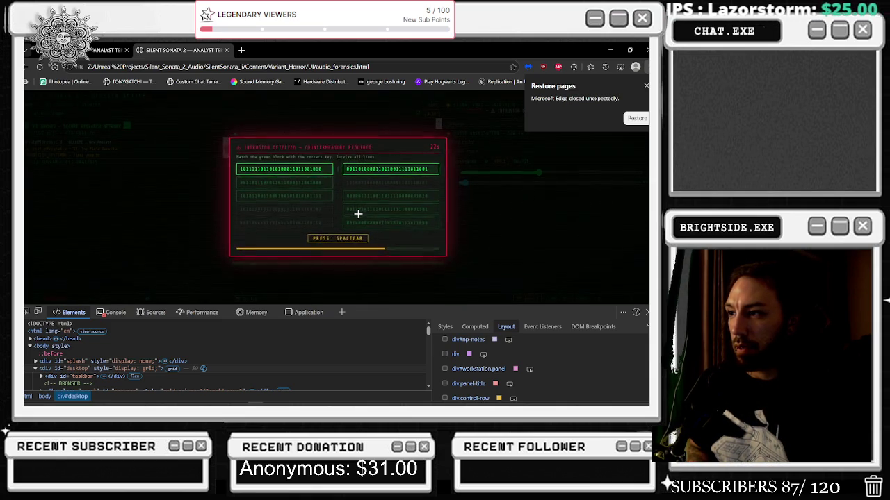
key(Left)
key(space)
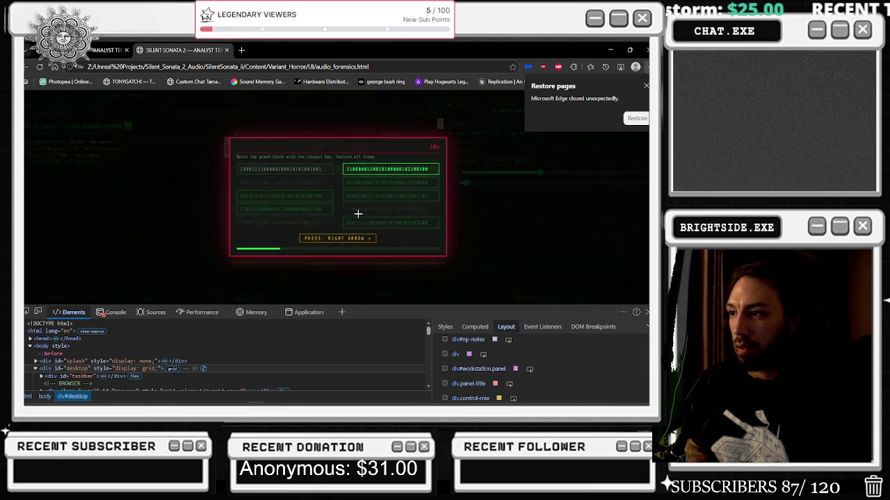
key(Right)
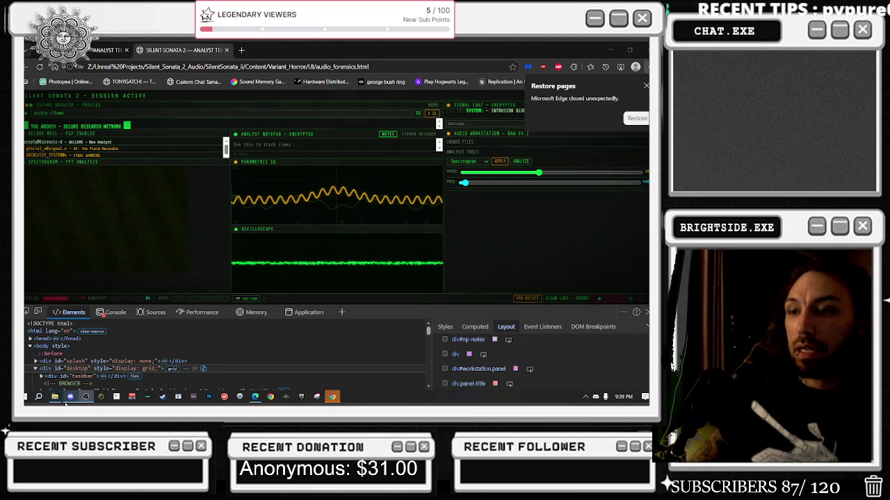
- Quit Discord from its tray icon and Alt+Tab back to the Edge page
click(71, 397)
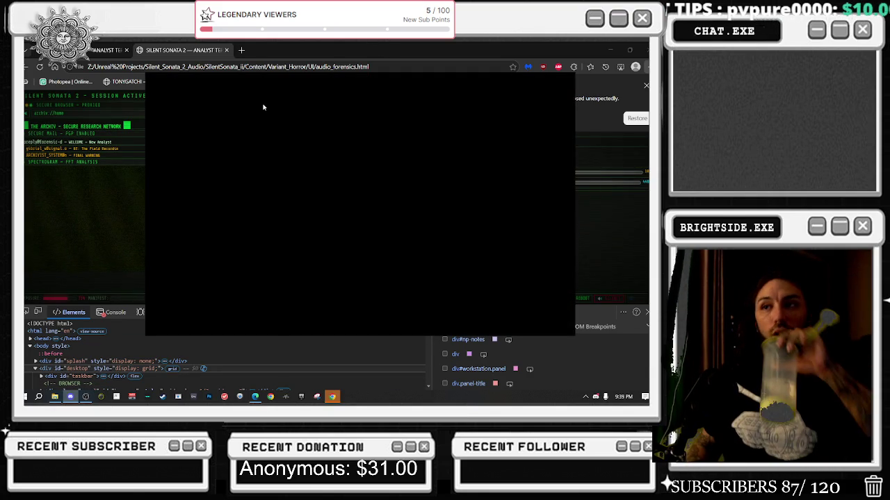
click(258, 84)
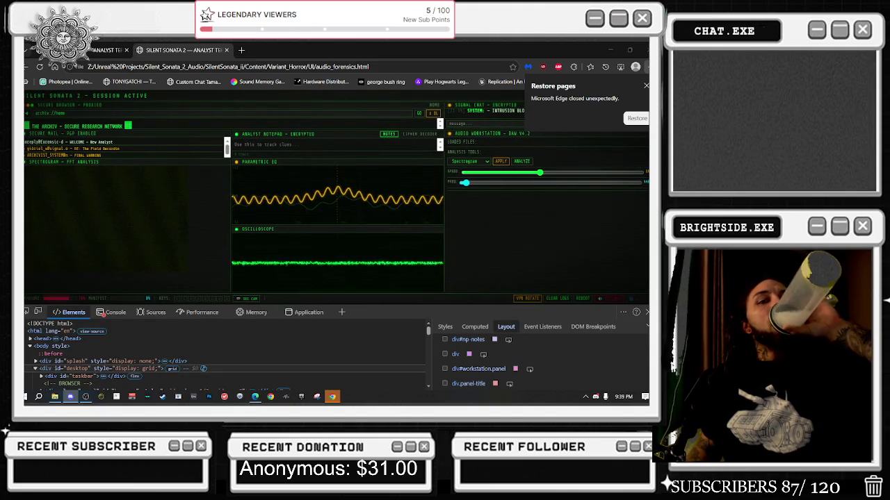
right_click(595, 396)
click(581, 383)
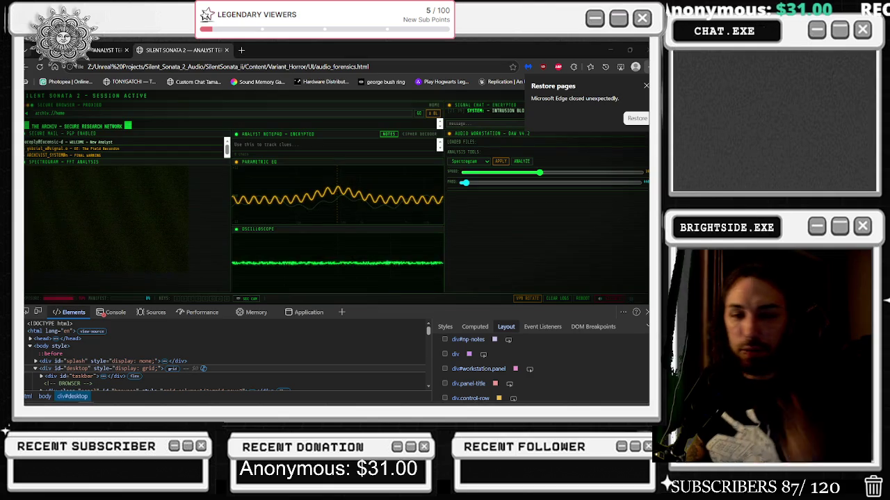
key(alt+Tab)
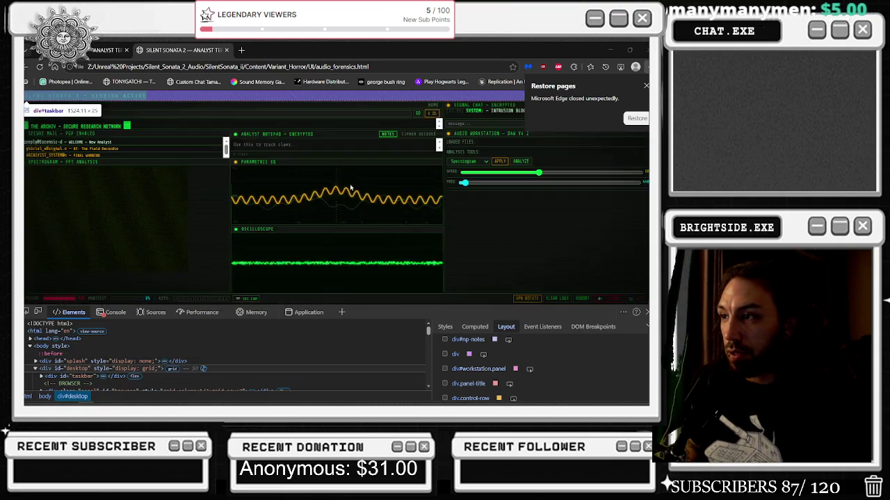
scroll(490, 358, down, 3)
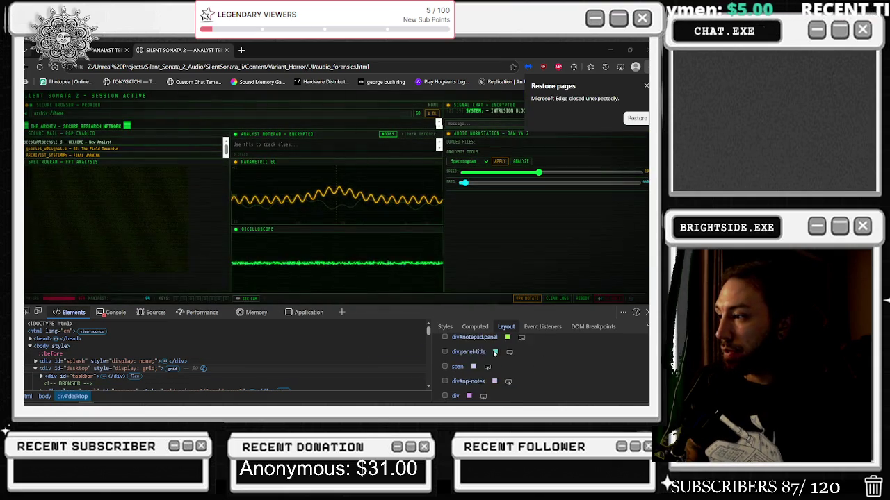
- Enable the div#desktop grid overlay and select the TERMINATED screen text
scroll(500, 351, up, 3)
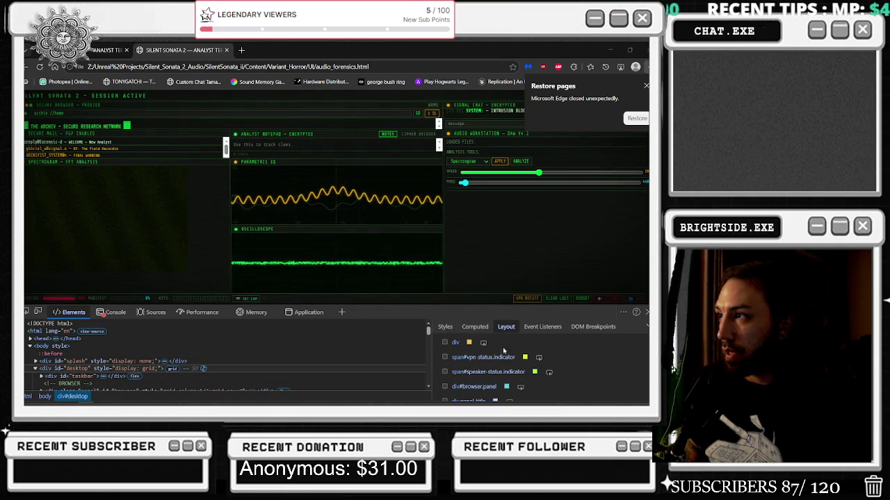
scroll(476, 347, up, 3)
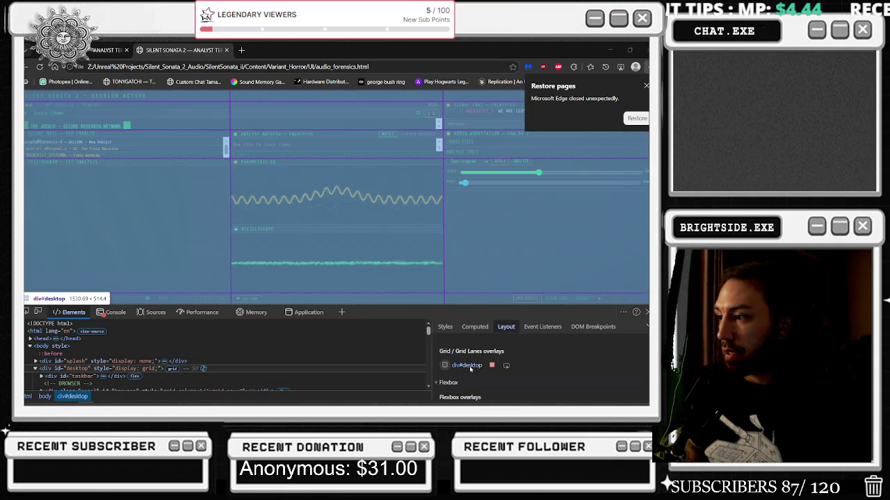
click(471, 366)
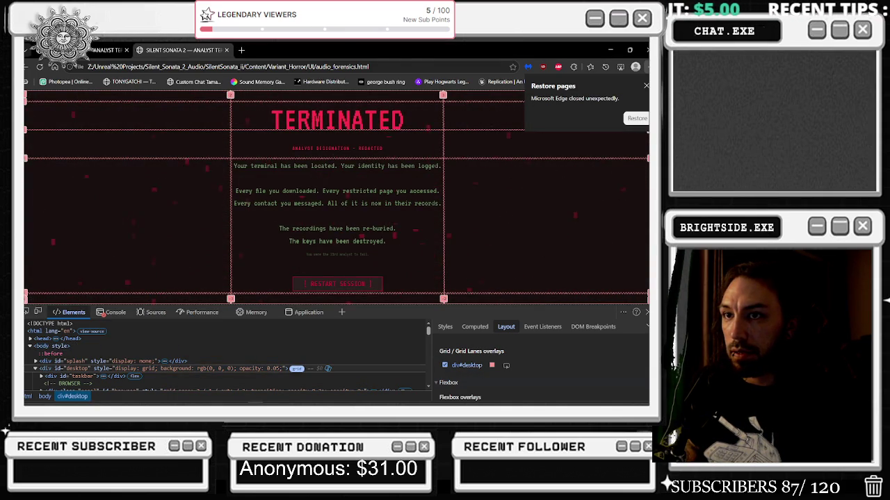
triple_click(29, 165)
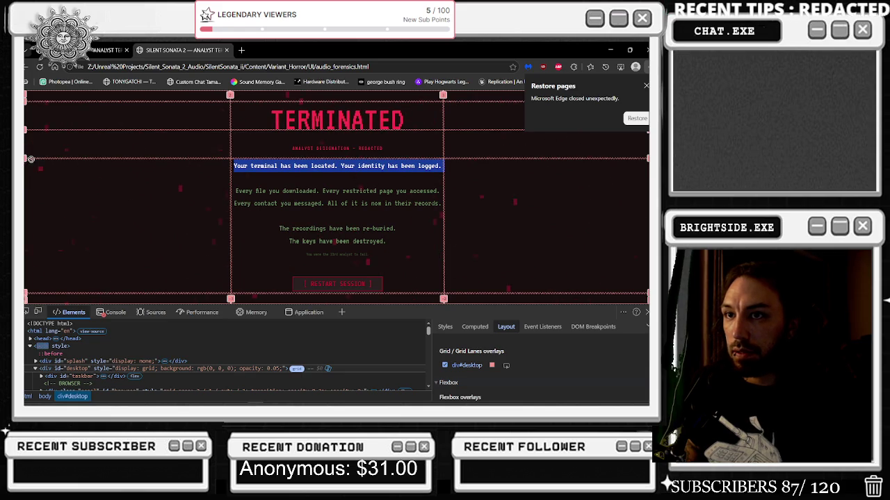
triple_click(247, 120)
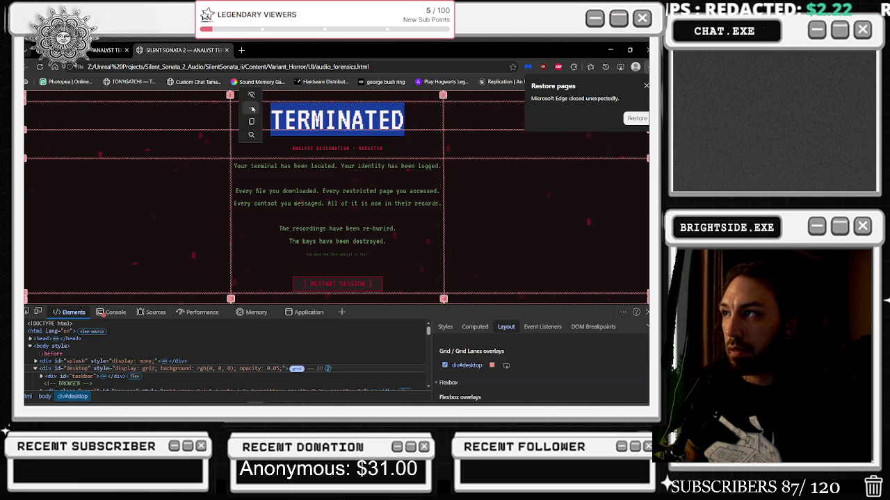
- Toggle the div#desktop grid overlay off and back on, reviewing the overlay settings
click(445, 365)
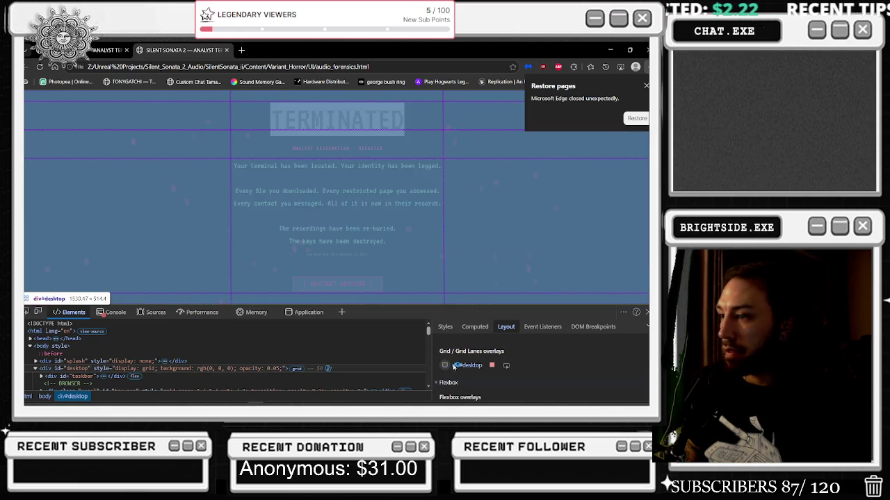
click(445, 366)
scroll(486, 368, up, 2)
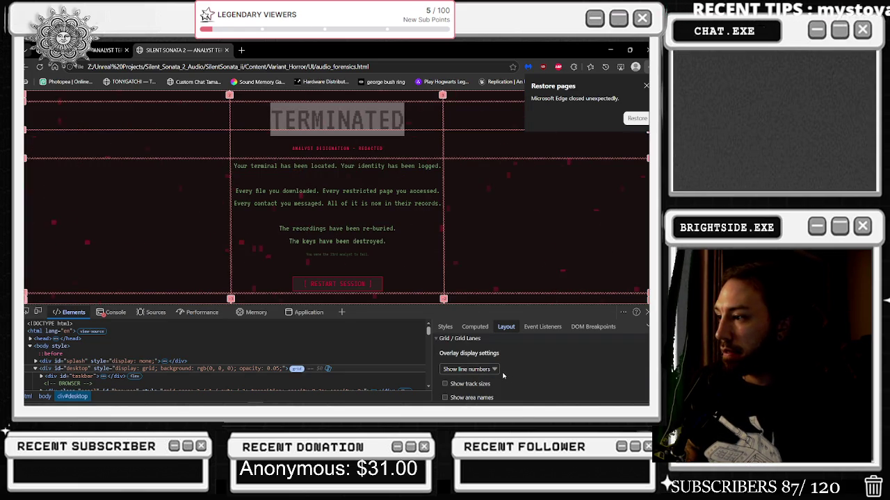
scroll(506, 376, down, 1)
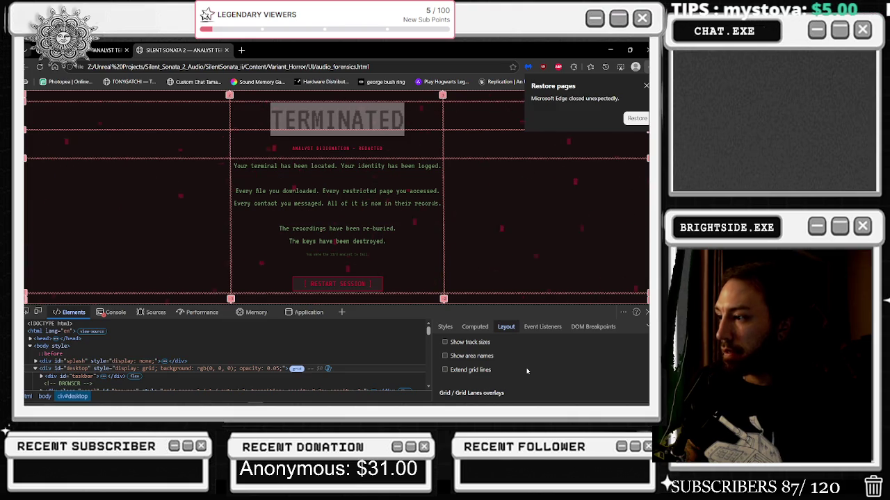
scroll(527, 371, up, 1)
scroll(527, 371, down, 5)
scroll(528, 371, down, 3)
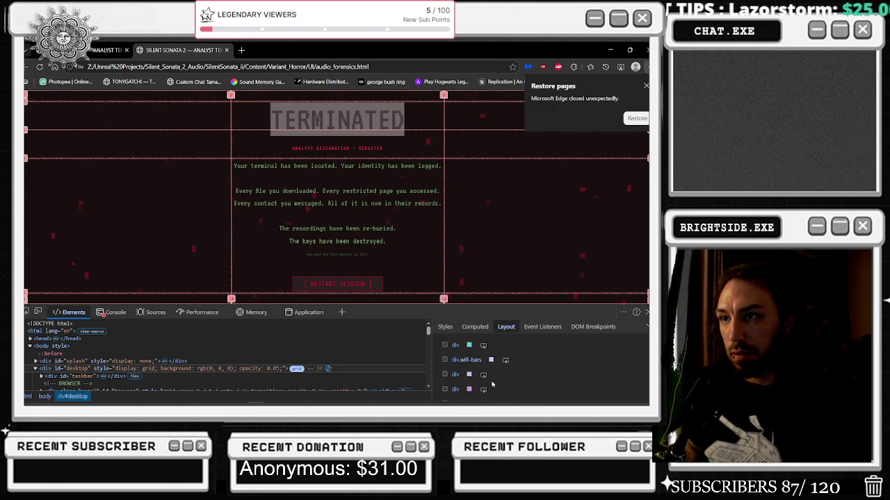
- Restart the session and browse down through the Elements tree
click(351, 284)
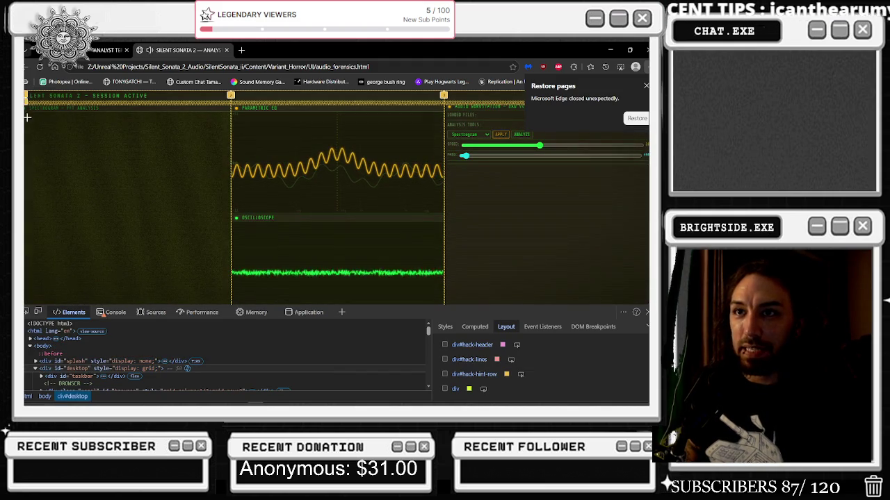
scroll(528, 370, down, 3)
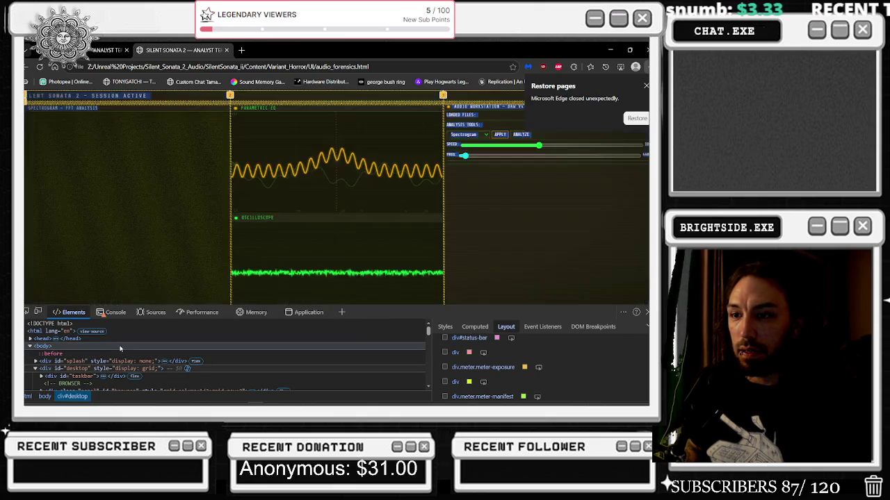
scroll(123, 358, down, 3)
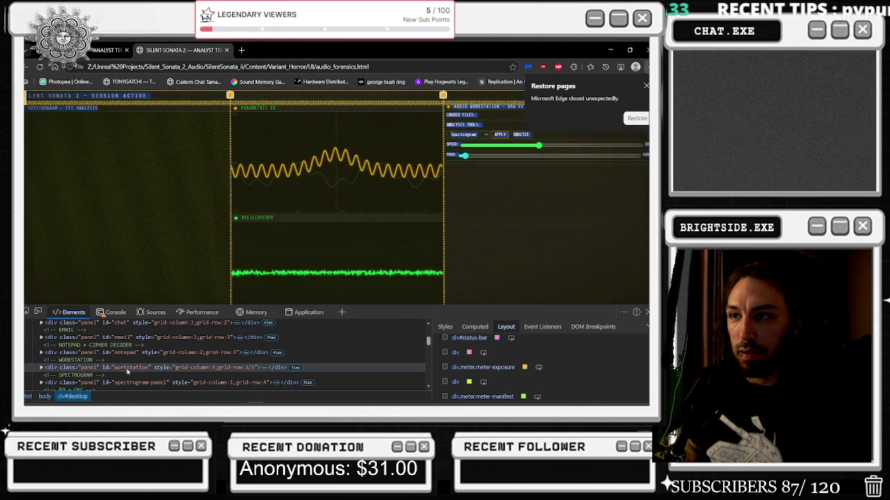
scroll(125, 361, down, 5)
scroll(122, 354, down, 5)
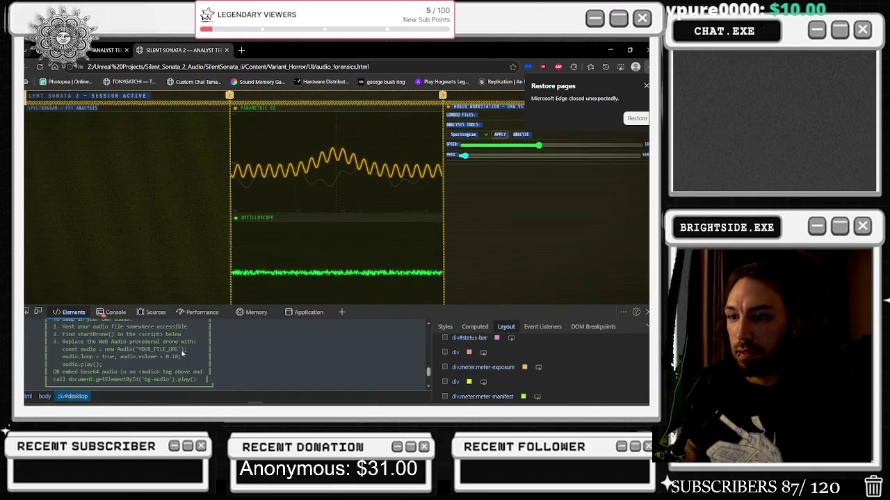
scroll(183, 353, down, 3)
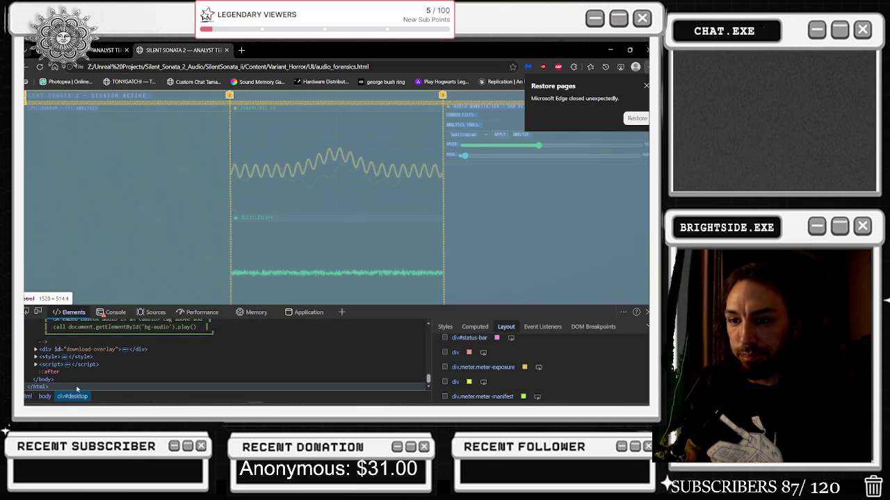
scroll(104, 382, up, 10)
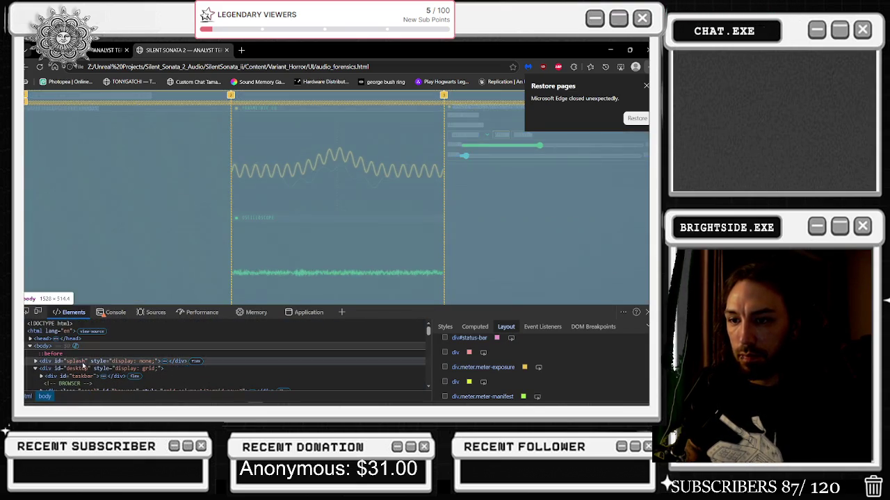
- Inspect the body element, close the duplicate tab, and switch to a ~400 px responsive viewport
click(47, 346)
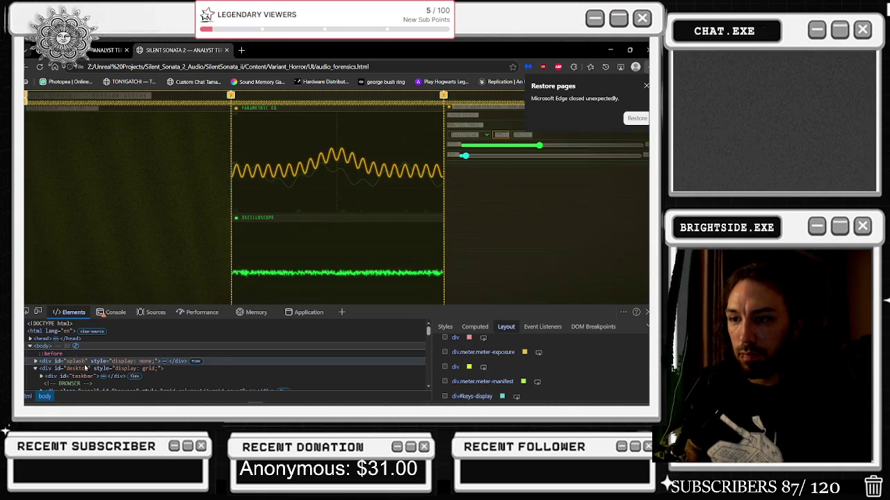
scroll(83, 354, down, 10)
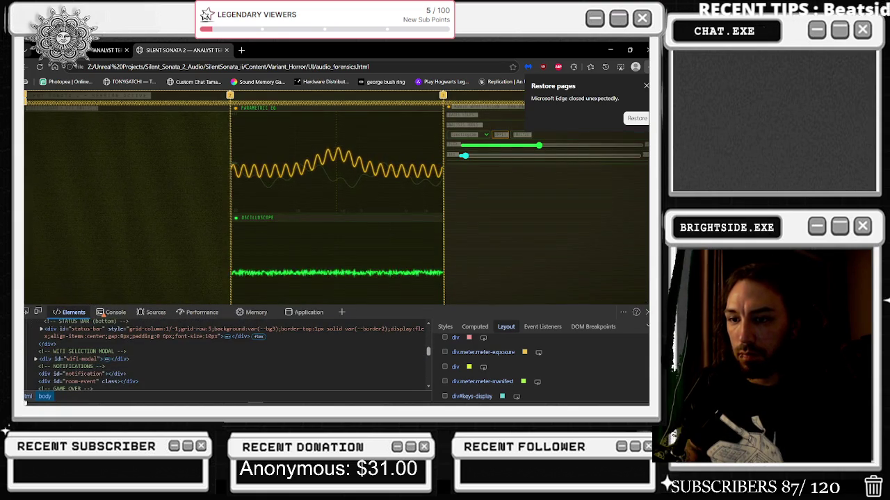
scroll(243, 370, up, 10)
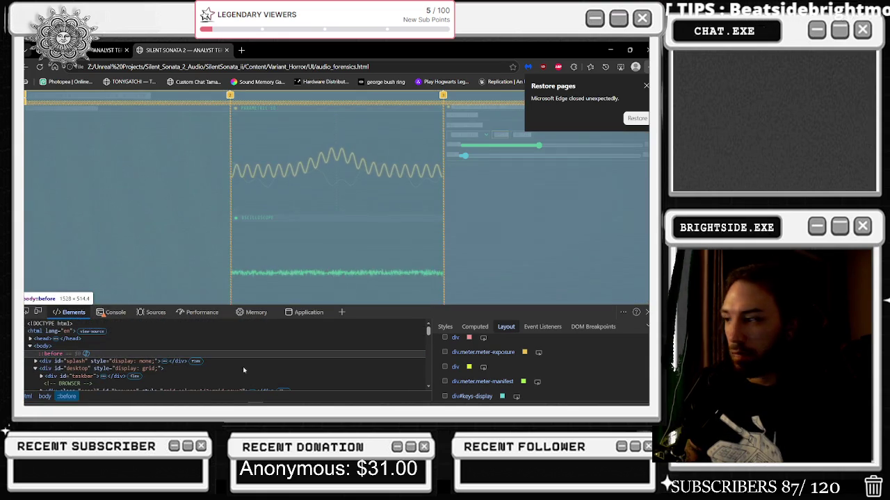
scroll(481, 382, down, 3)
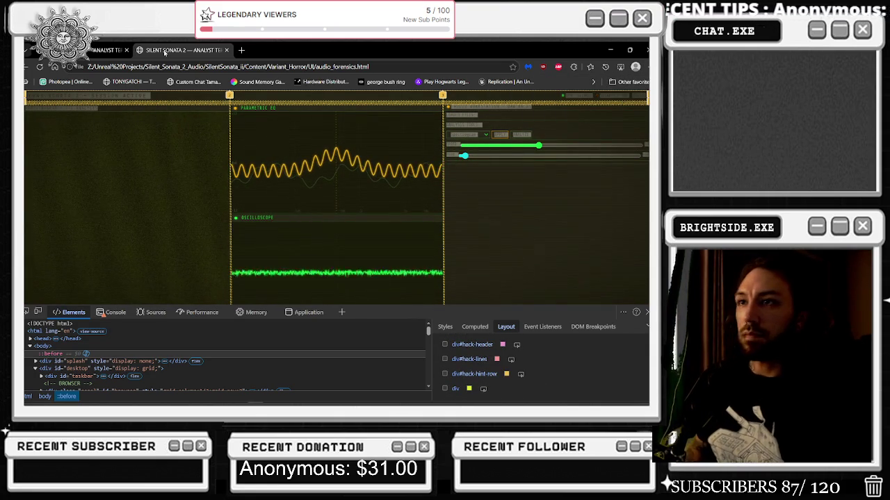
click(226, 50)
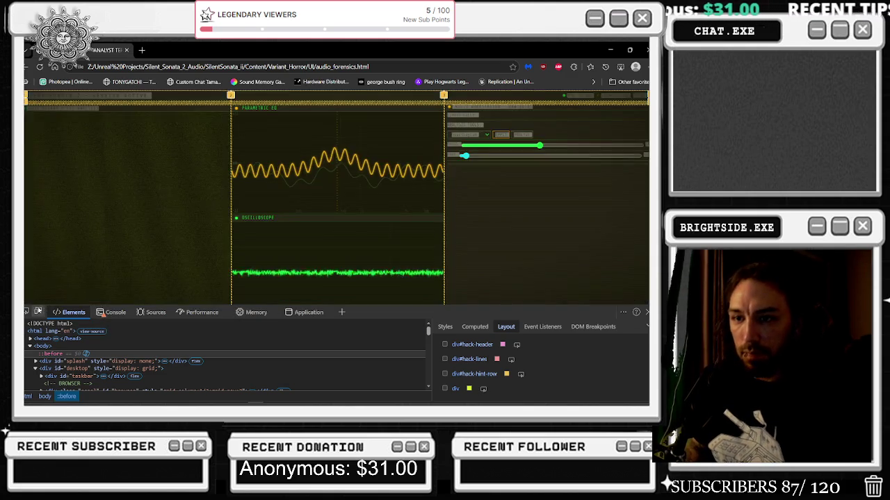
click(37, 312)
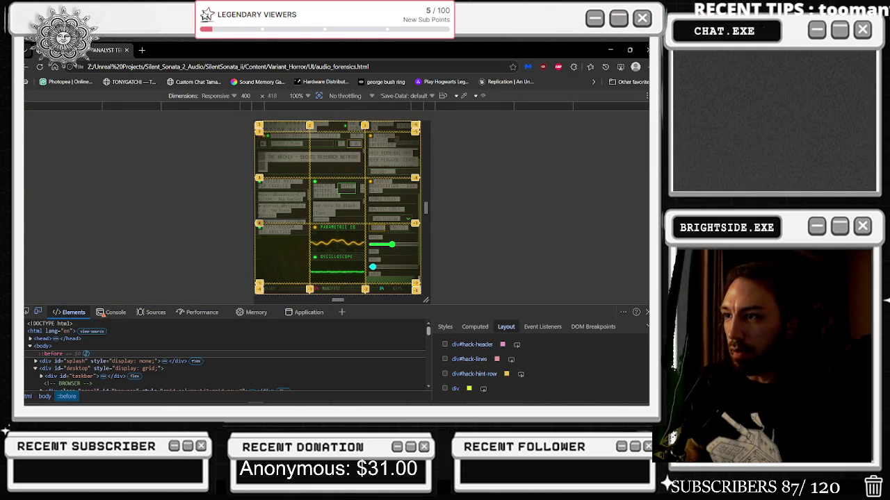
- Glance at the Console, return to Elements, and open the signal archive page
click(111, 312)
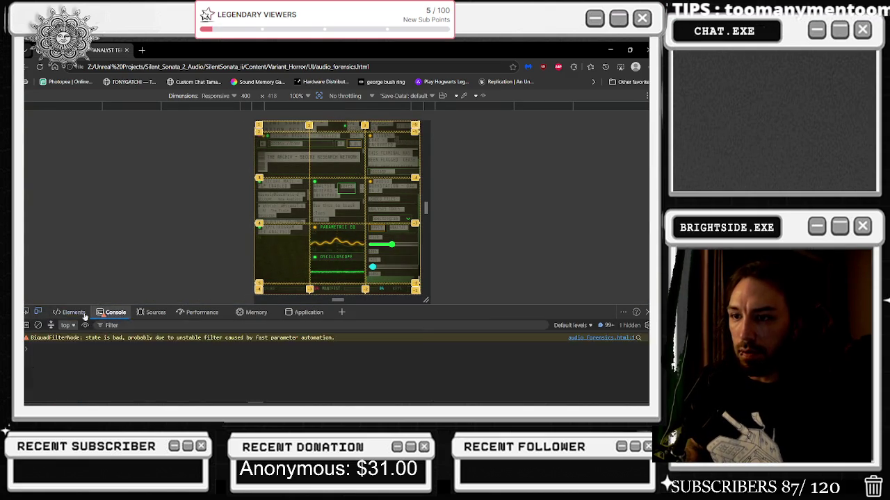
click(70, 312)
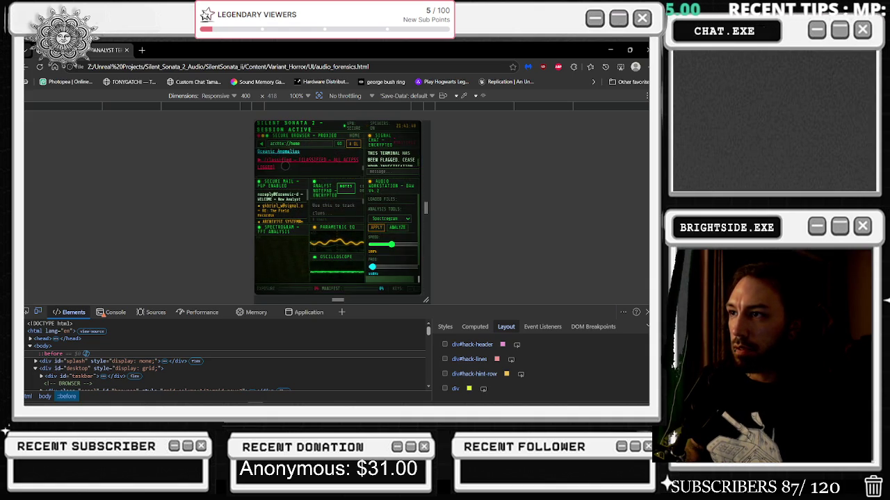
click(276, 157)
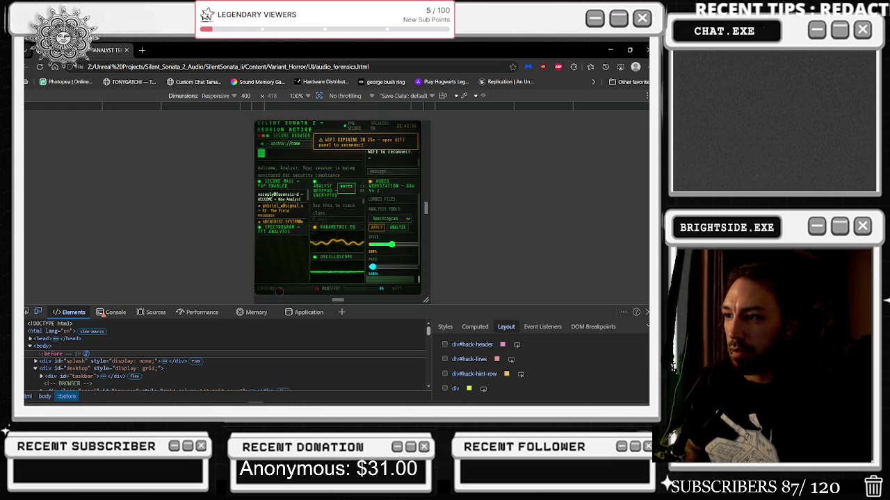
- Widen the responsive preview to about 1307 px so all three dashboard columns show
right_click(265, 253)
key(Escape)
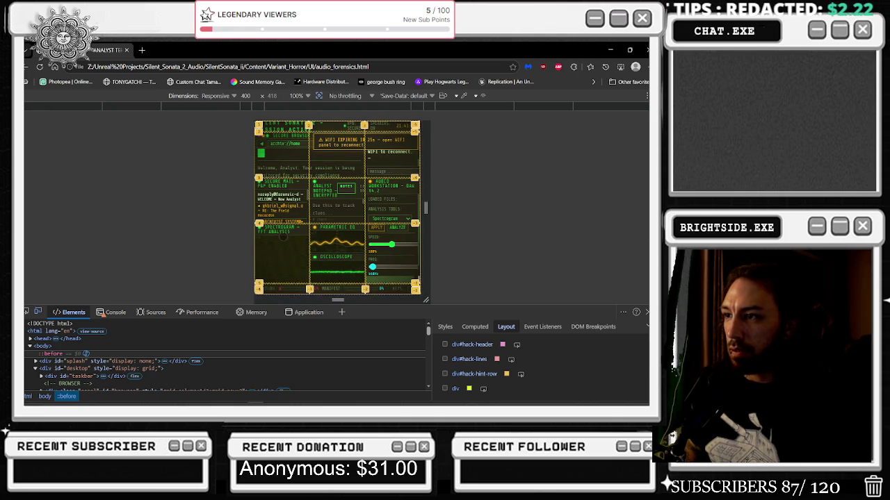
mouse_move(425, 207)
mouse_down()
mouse_move(449, 196)
mouse_move(620, 206)
mouse_up()
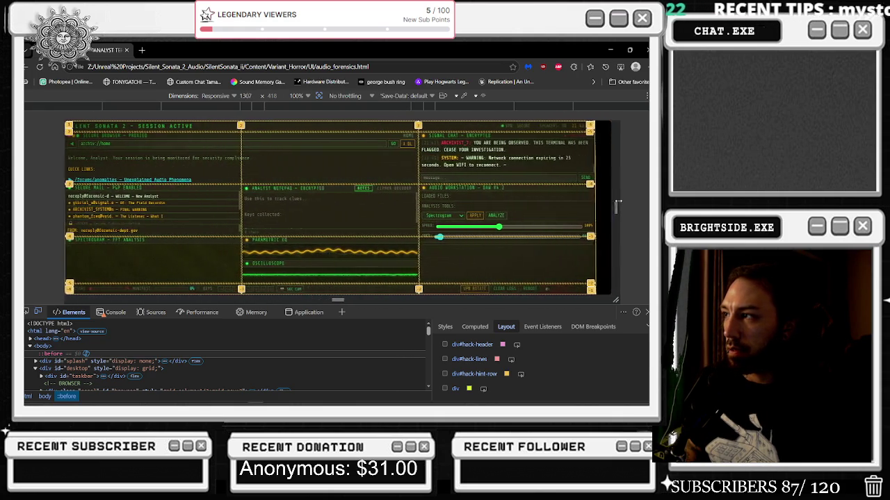
- Resize the preview to 1323 × 557 and solve the intrusion puzzle with Backspace, Right, Space, Space
drag(457, 299, 450, 401)
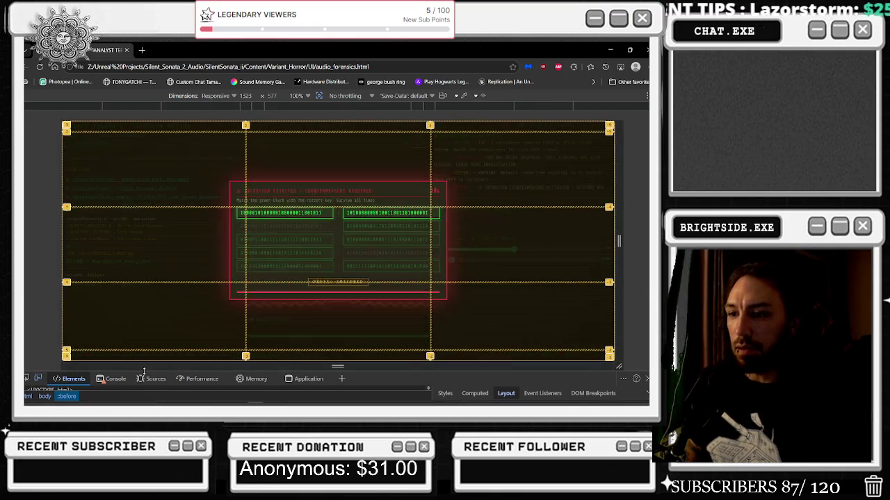
mouse_move(144, 370)
mouse_down()
mouse_move(144, 351)
mouse_move(144, 362)
mouse_up()
key(BackSpace)
key(Right)
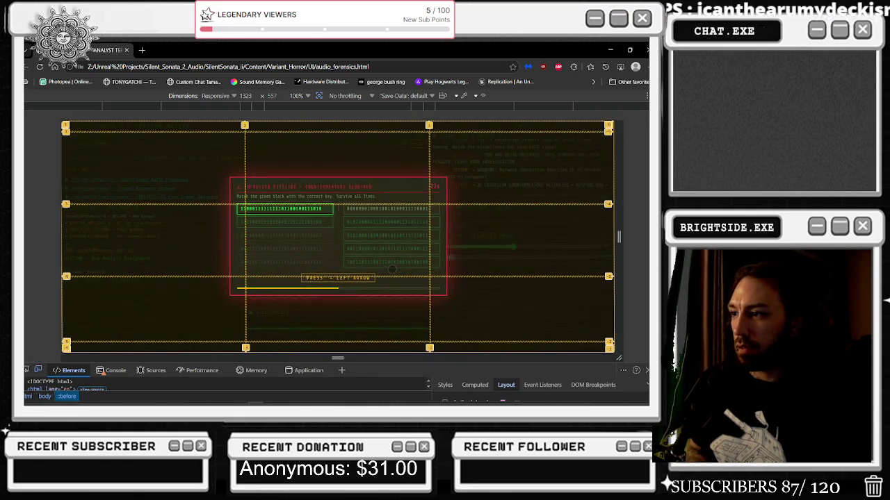
key(space)
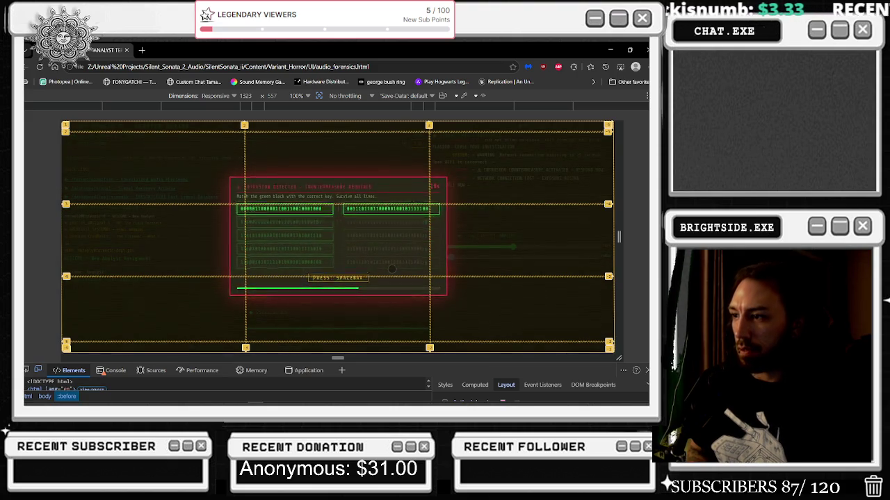
key(space)
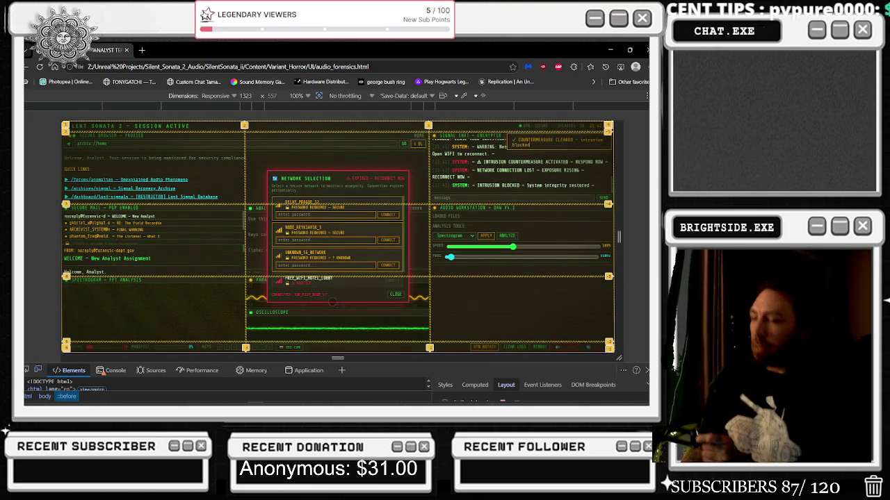
- Widen the preview to 1484 × 557, dismiss Network Selection, and show the Performance panel
scroll(170, 171, down, 2)
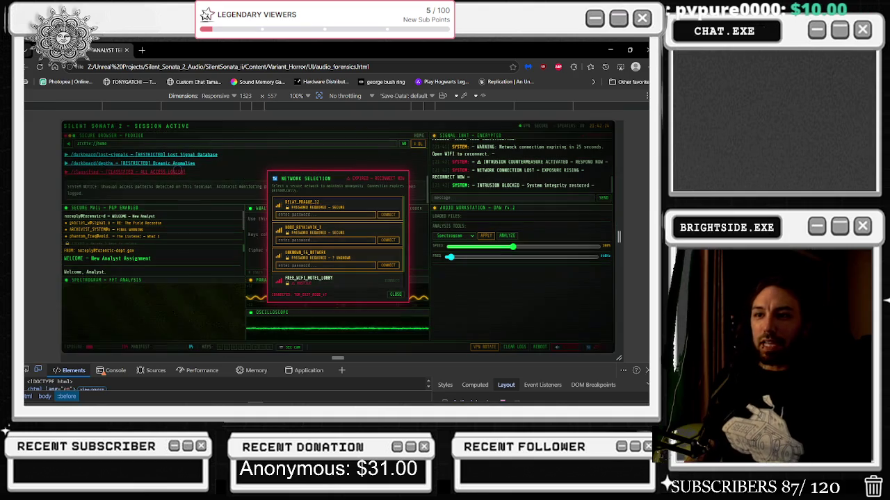
mouse_move(619, 236)
mouse_down()
mouse_move(546, 239)
mouse_move(675, 259)
mouse_up()
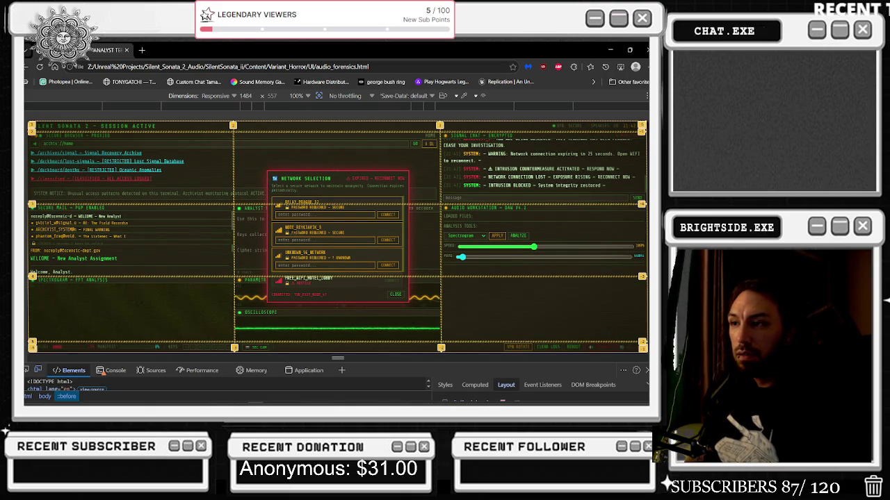
click(395, 294)
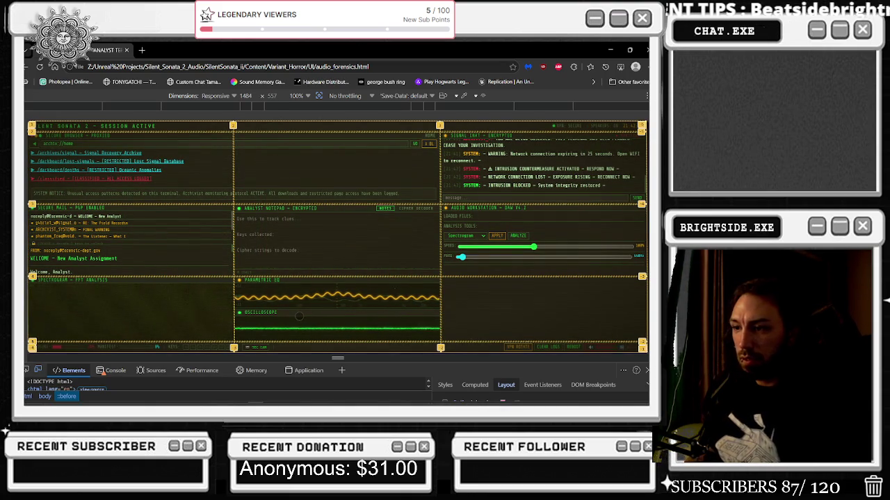
mouse_move(354, 359)
mouse_down()
mouse_move(356, 249)
mouse_move(361, 381)
mouse_up()
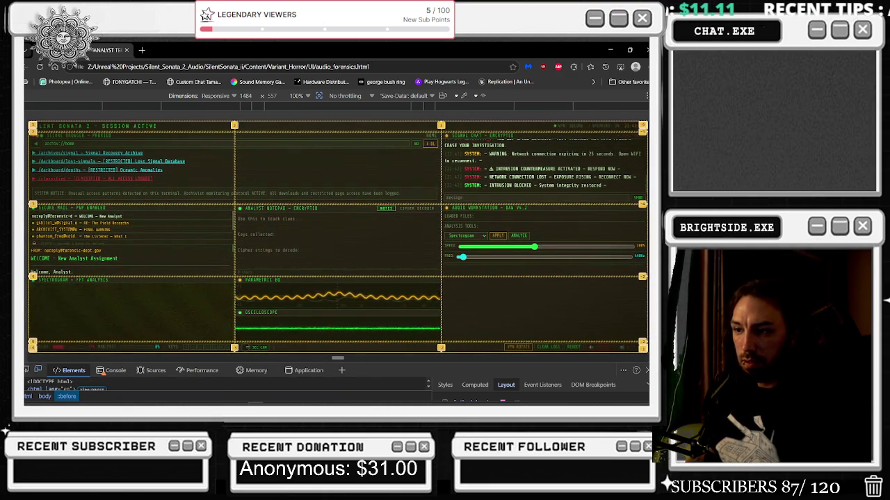
click(199, 370)
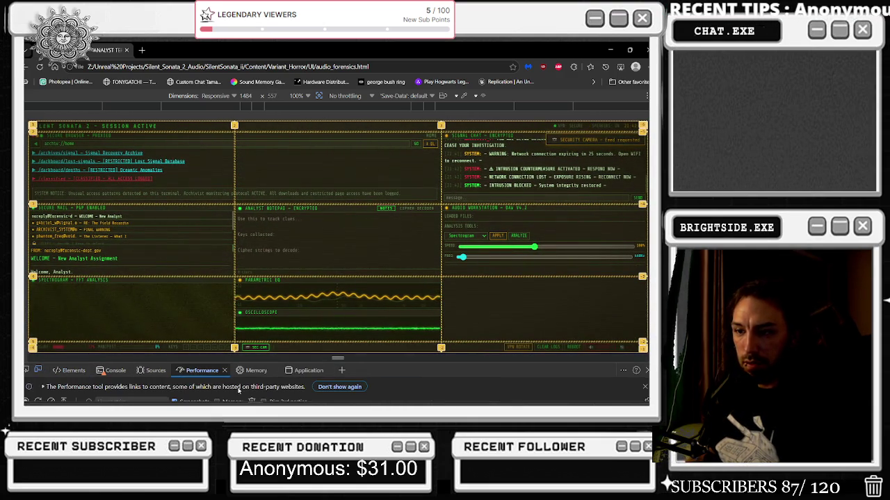
- Set the preview to 1484 × 494 and inspect the spectrogram canvas (width 490, height 109)
mouse_move(351, 359)
mouse_down()
mouse_move(354, 237)
mouse_move(351, 353)
mouse_move(375, 231)
mouse_move(391, 217)
mouse_up()
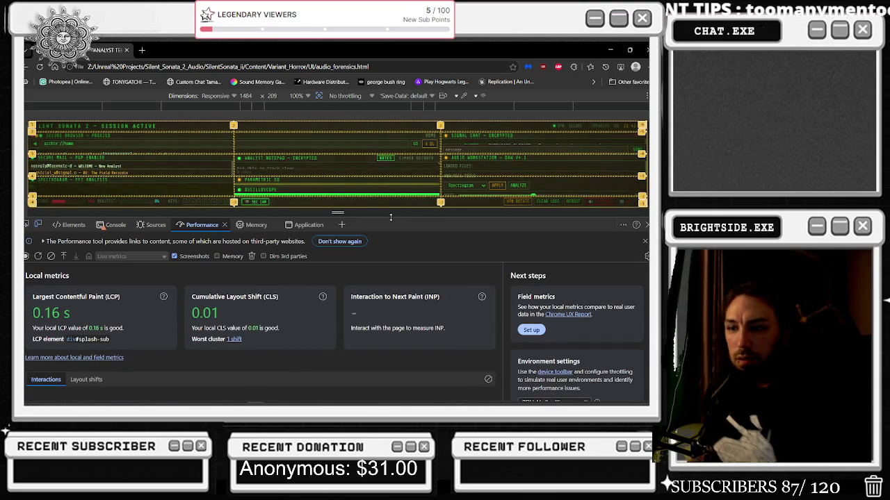
mouse_move(390, 217)
mouse_down()
mouse_move(375, 291)
mouse_move(348, 333)
mouse_up()
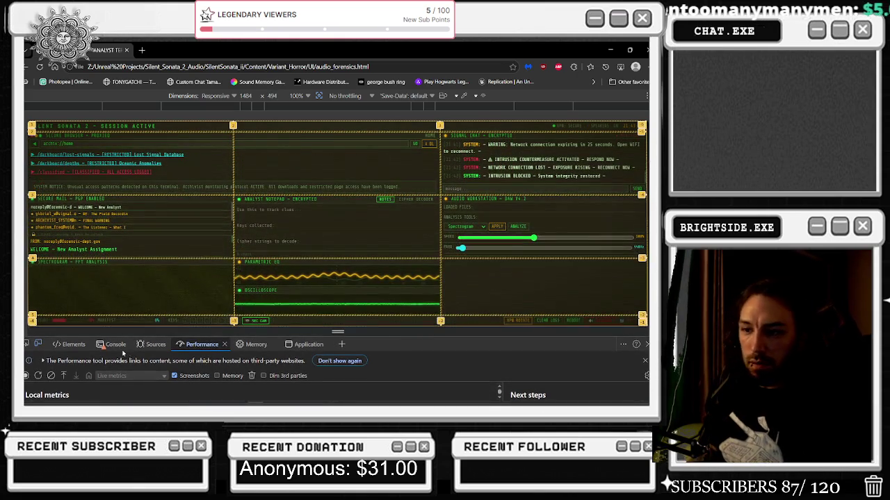
click(72, 344)
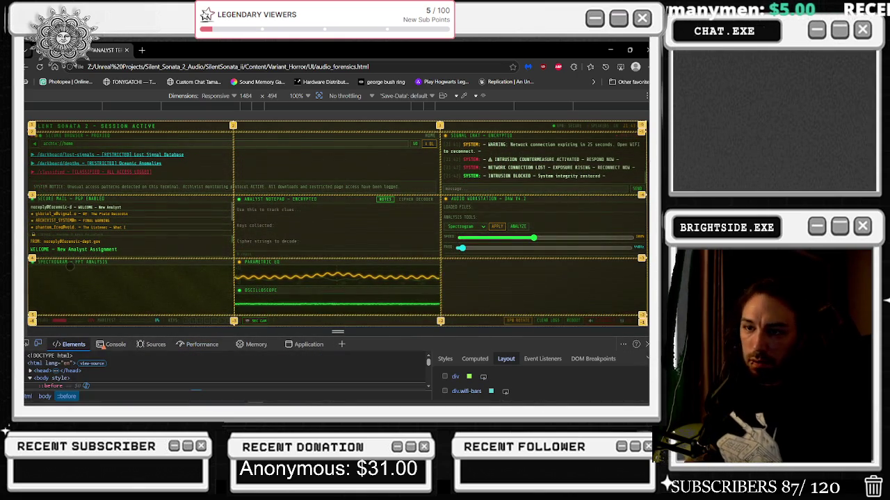
right_click(73, 276)
click(84, 267)
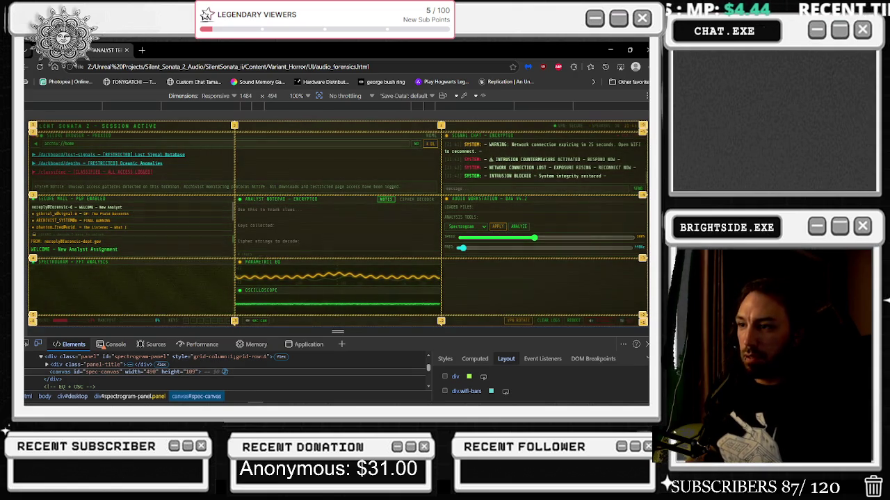
- Open the mail messages and inspect the mail list and the FINAL WARNING FROM line
click(187, 214)
right_click(175, 221)
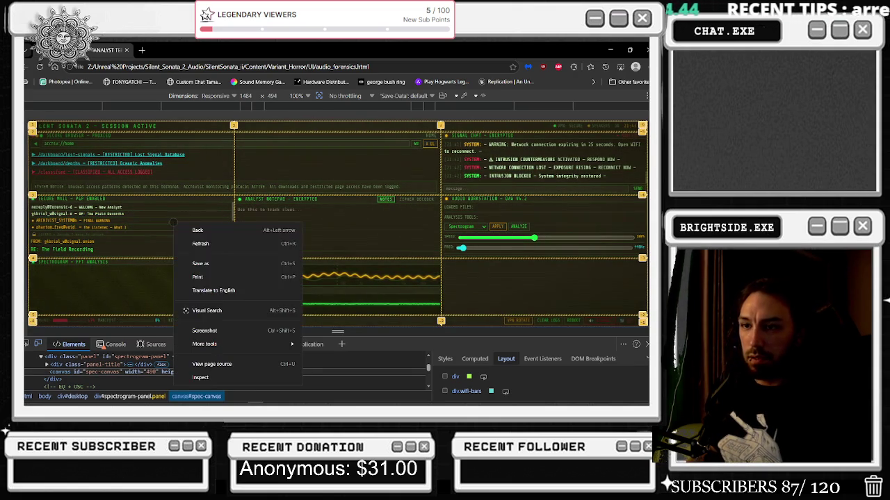
click(218, 378)
click(70, 220)
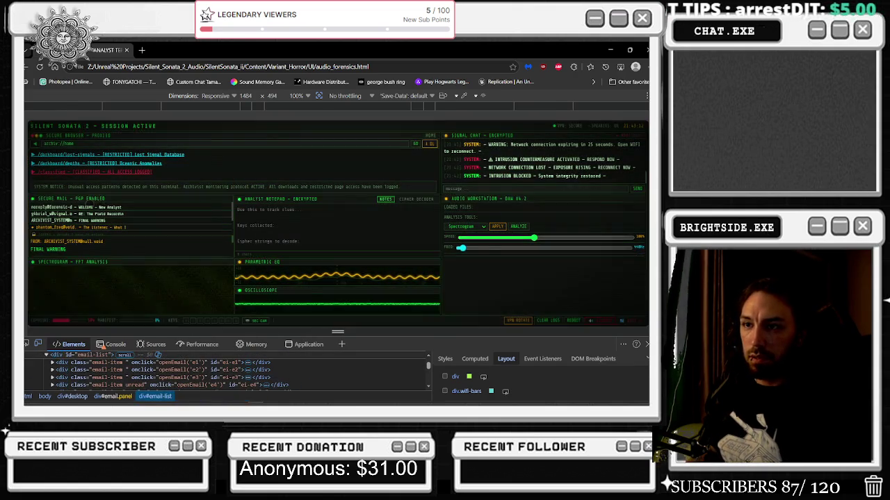
right_click(160, 243)
click(170, 235)
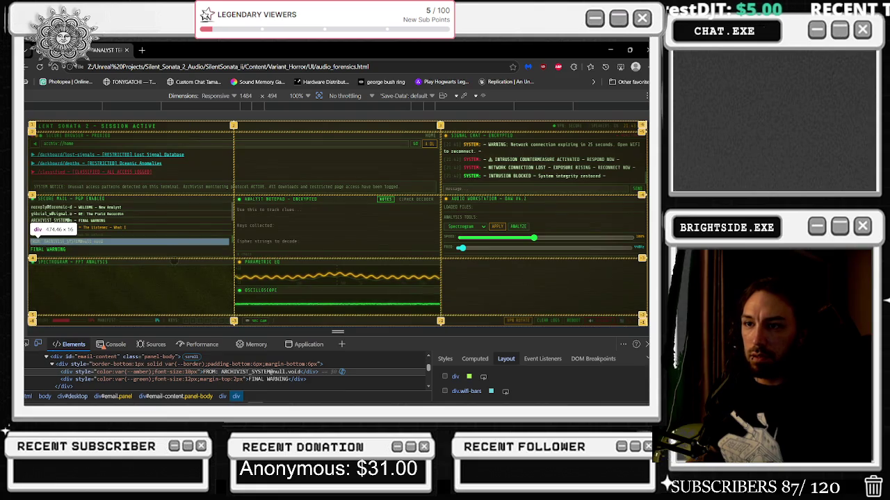
- Inspect the terminal header, title bar and spectrogram title, then open the Variant_Horror\UI folder
right_click(146, 140)
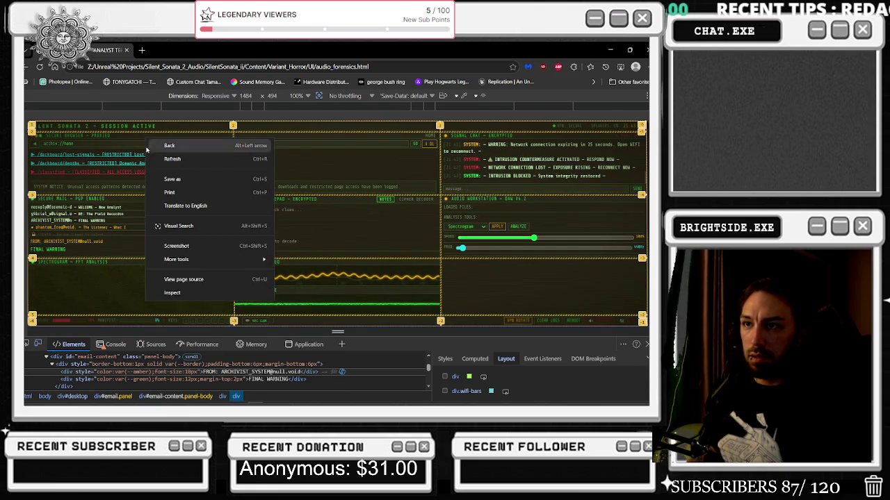
click(172, 292)
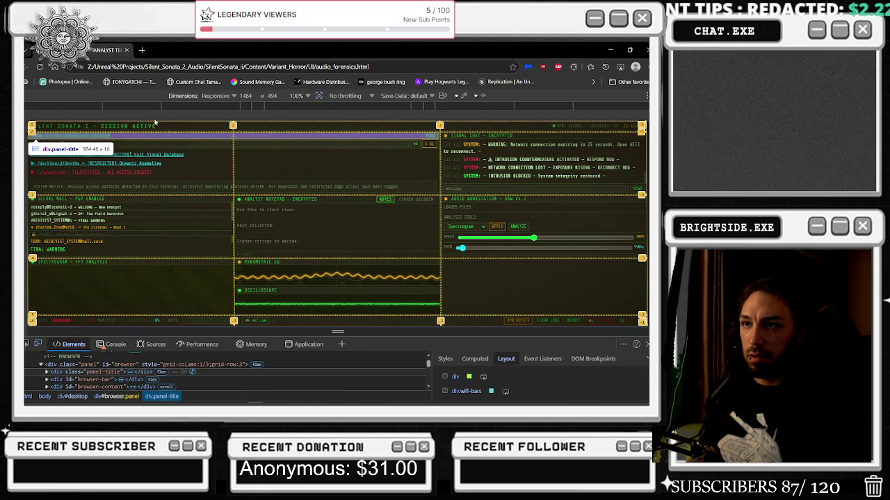
right_click(157, 124)
click(179, 278)
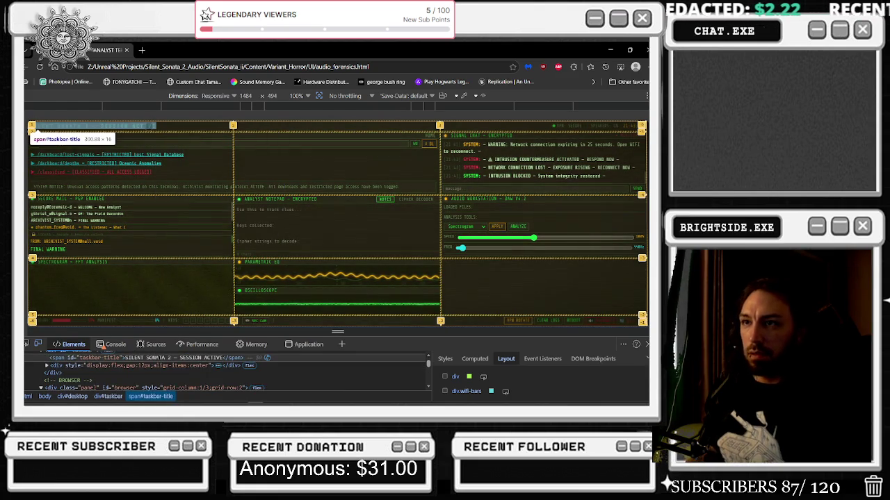
right_click(97, 261)
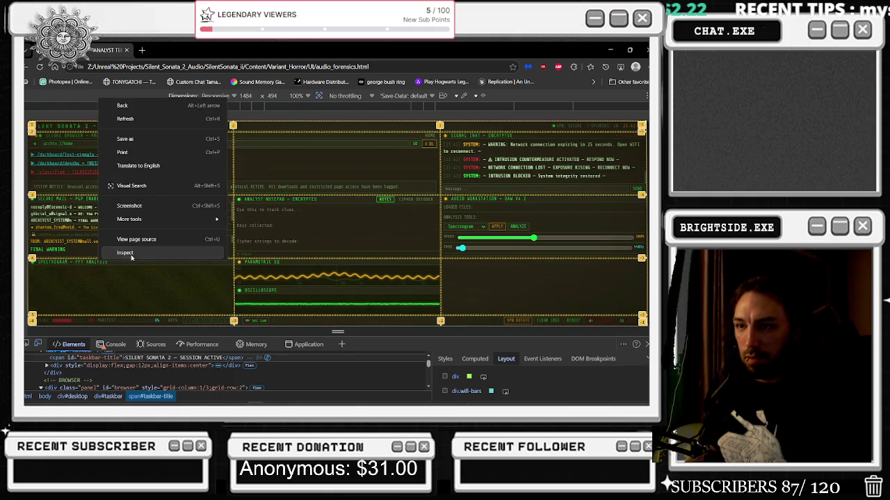
click(134, 253)
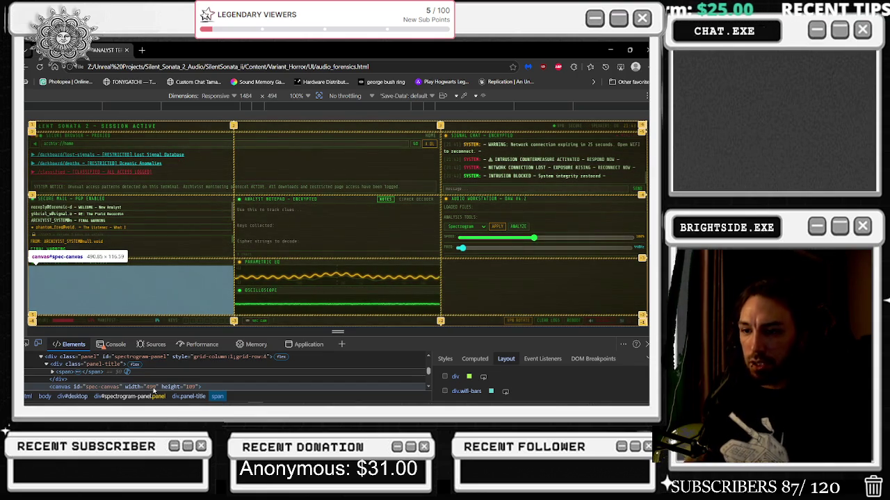
click(72, 399)
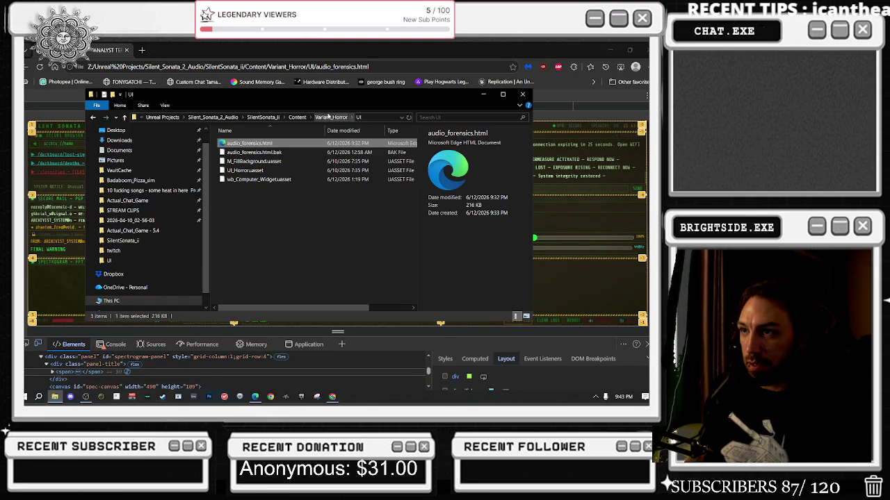
- Open audio_forensics.html in Notepad++ and select the whole document
right_click(266, 142)
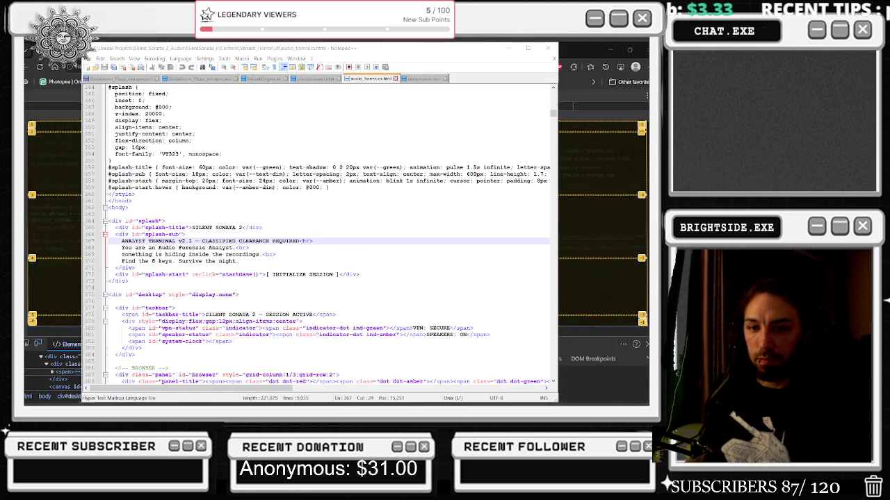
mouse_move(224, 41)
mouse_down()
mouse_move(335, 39)
mouse_move(396, 52)
mouse_up()
click(485, 236)
key(ctrl+a)
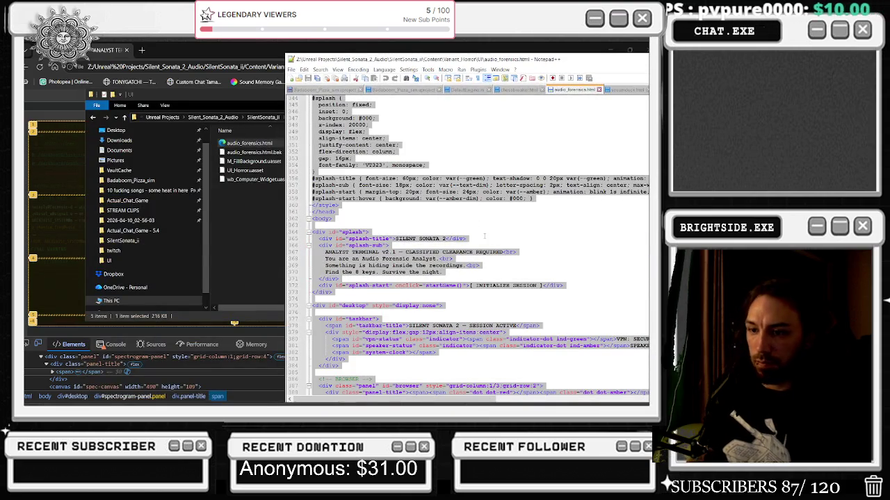
- Search for spec-canvas and step past the CSS rule to the spectrogram's canvas element
key(ctrl+f)
text(spec)
key(Return)
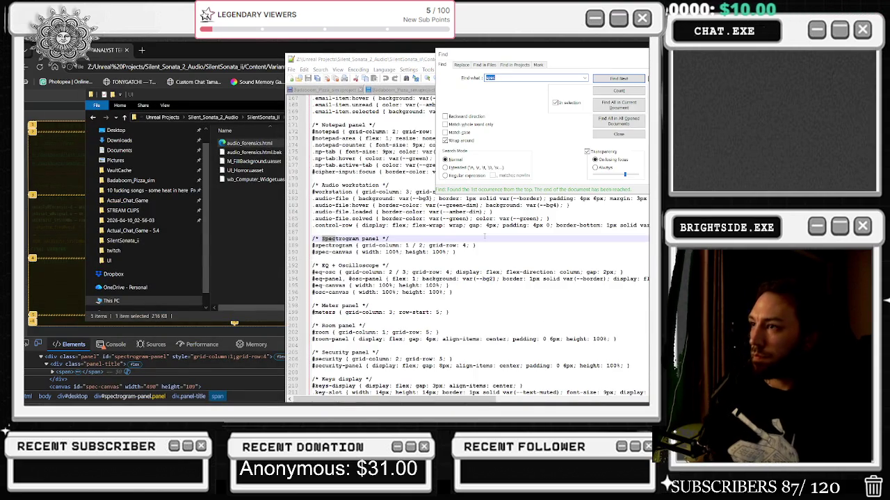
text(spe)
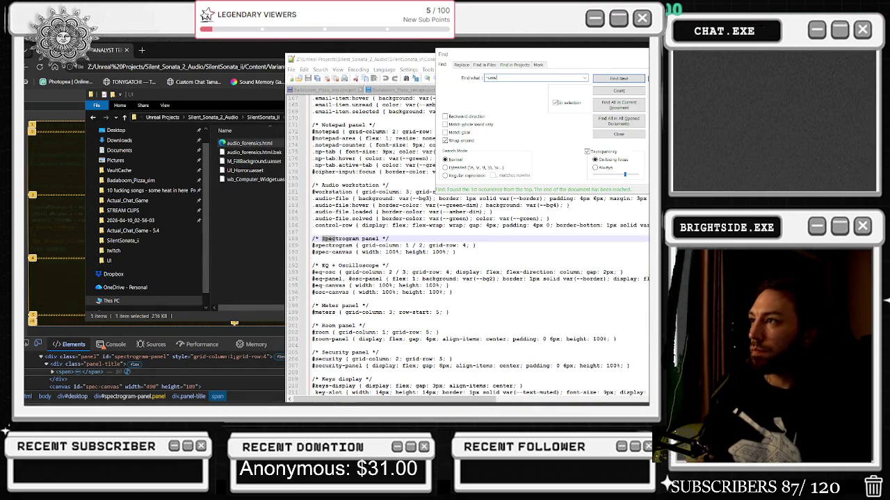
text(c)
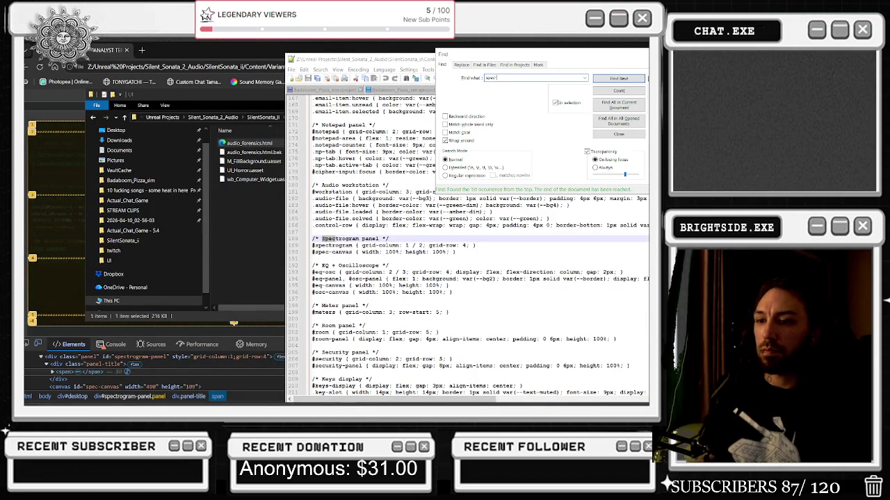
text(-canvas)
key(Return)
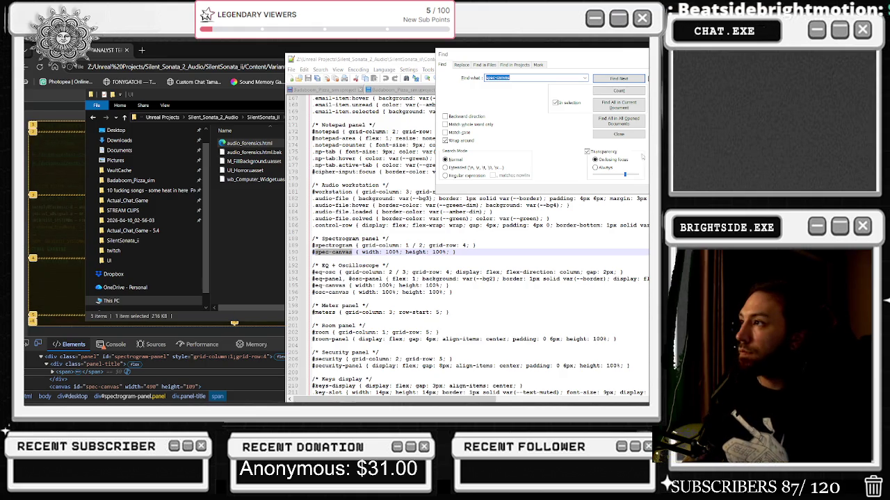
click(612, 79)
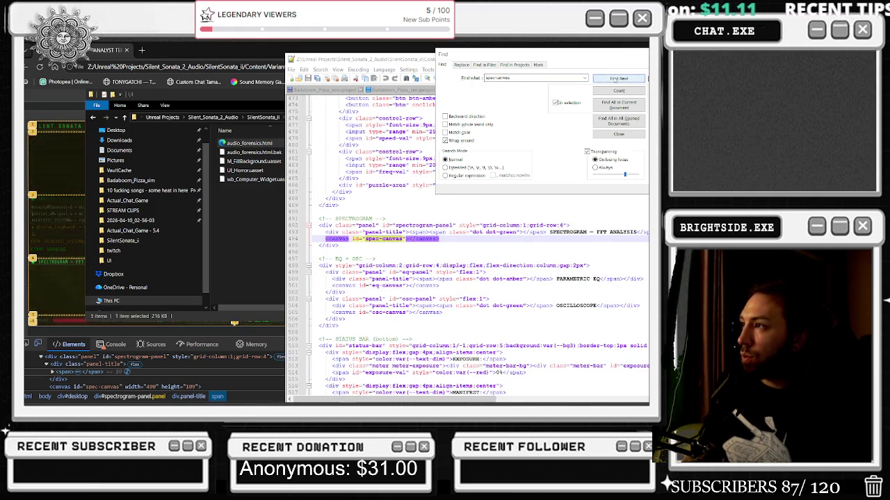
- Step spec-canvas matches through renderSpectrogram and resizeCanvases, wrapping to the #spec-canvas 100% rule
click(616, 80)
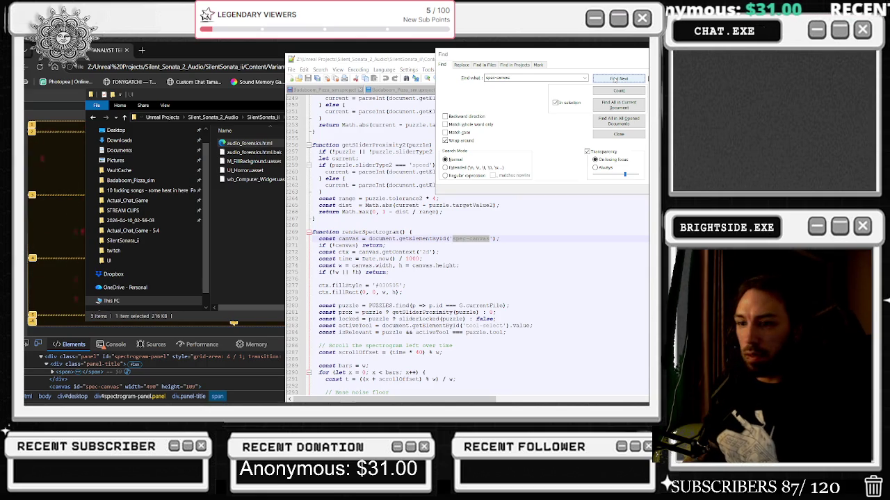
click(617, 80)
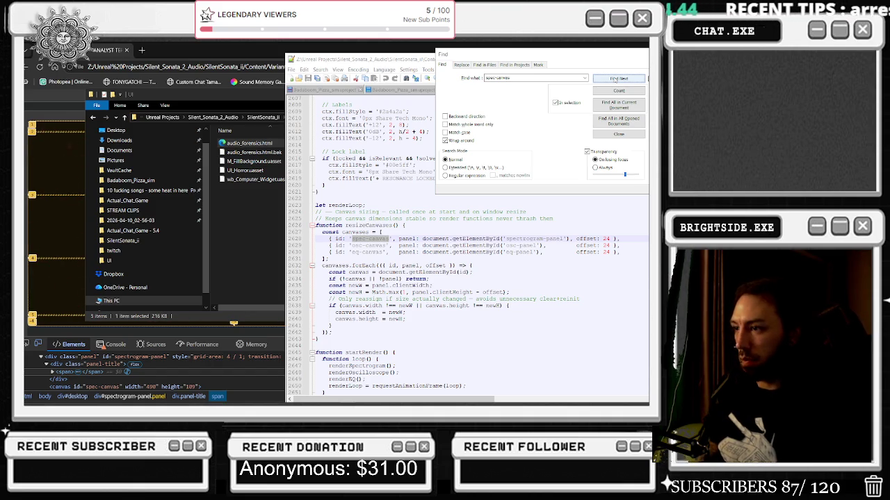
scroll(470, 240, down, 1)
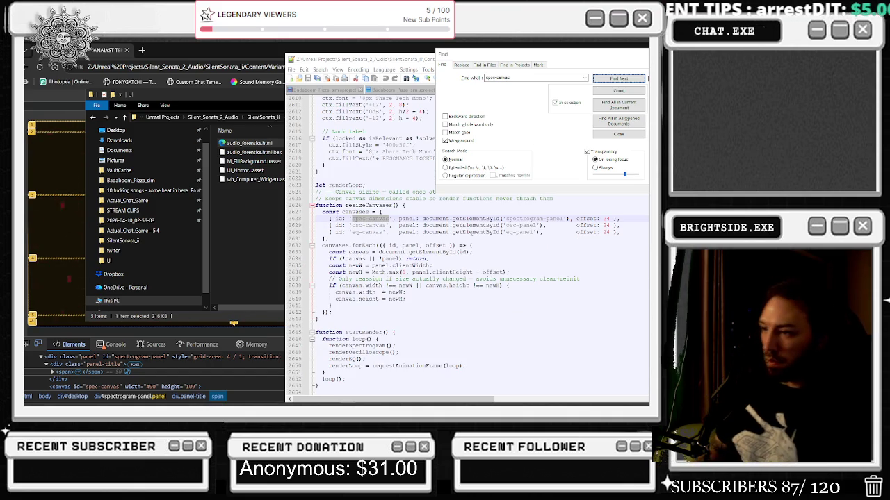
scroll(471, 240, down, 2)
scroll(470, 240, down, 1)
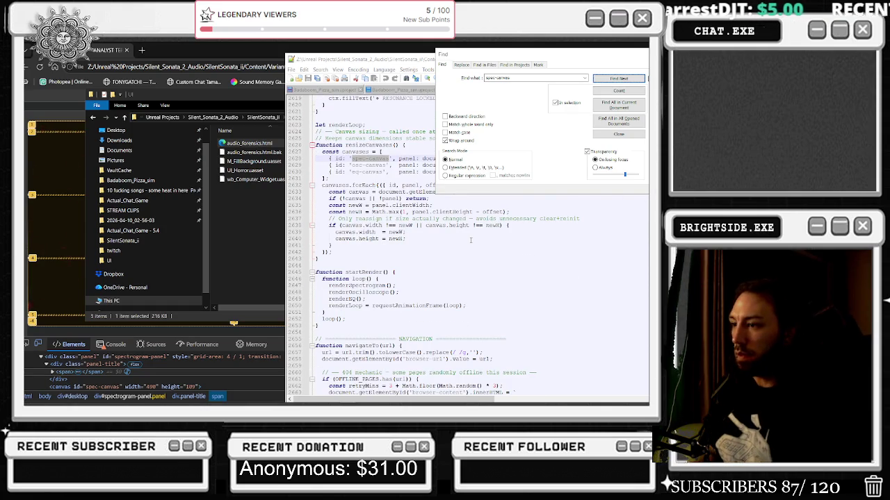
scroll(504, 277, up, 3)
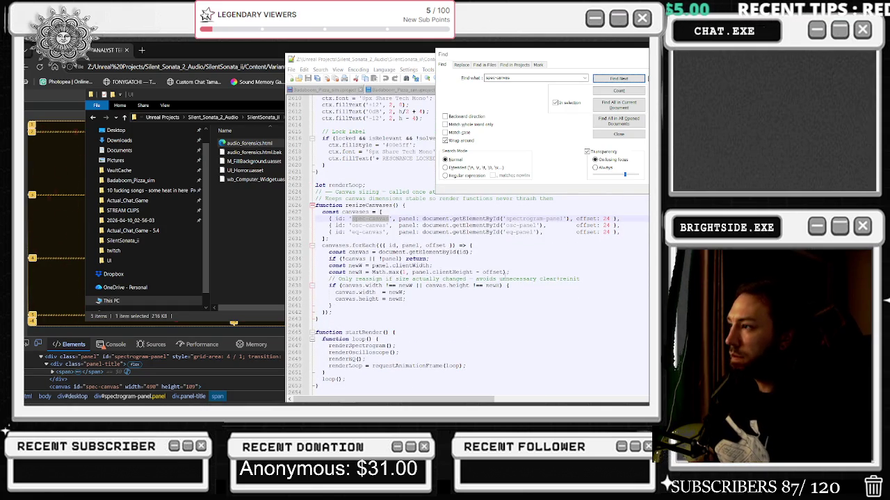
click(610, 81)
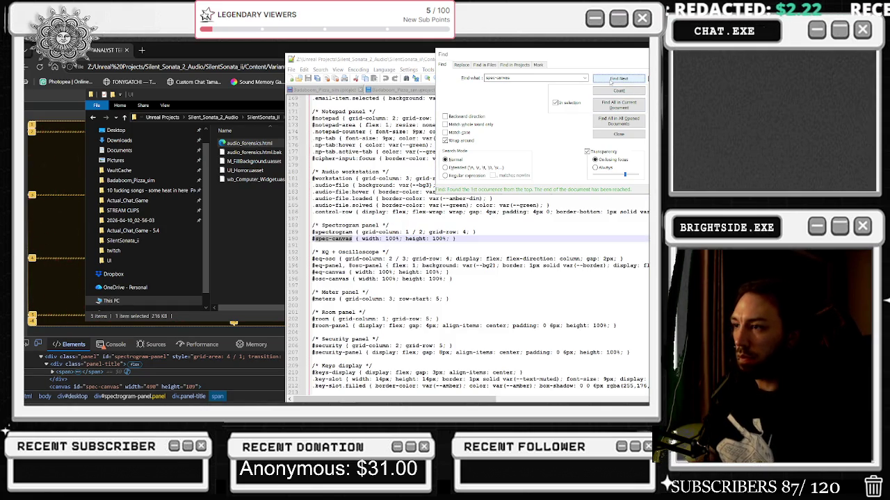
- Return to the #spec-canvas rule and change its width and height to 50%
click(610, 81)
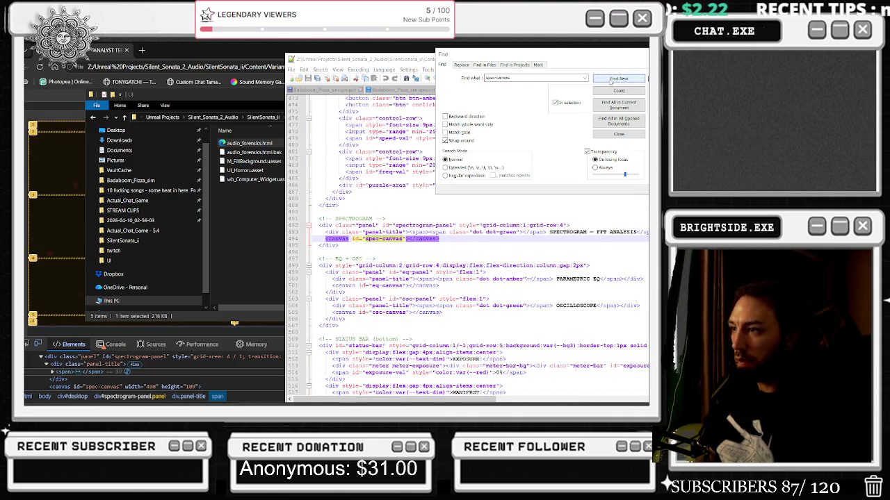
click(611, 81)
click(610, 80)
click(611, 80)
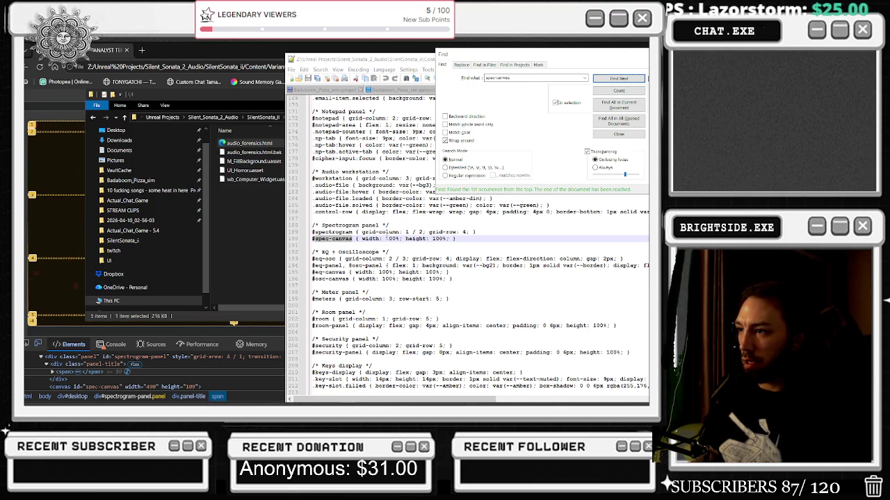
double_click(390, 238)
text(2)
key(BackSpace)
text(40)
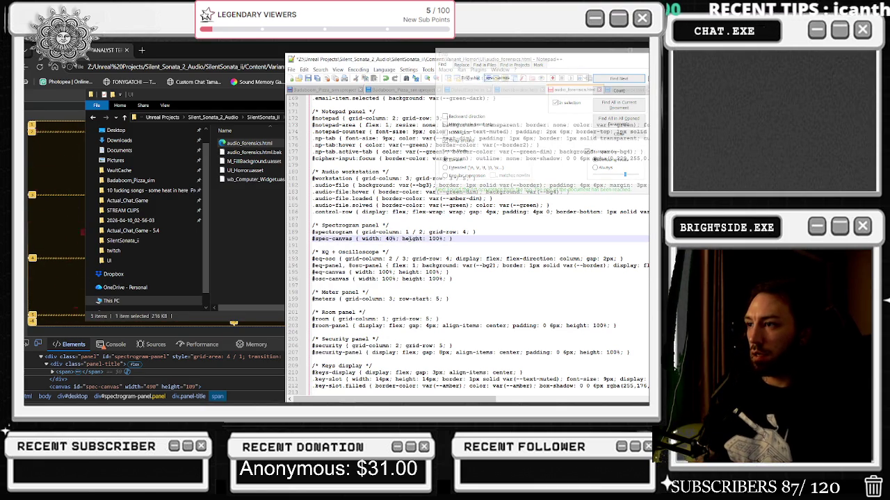
key(BackSpace)
key(BackSpace)
text(50)
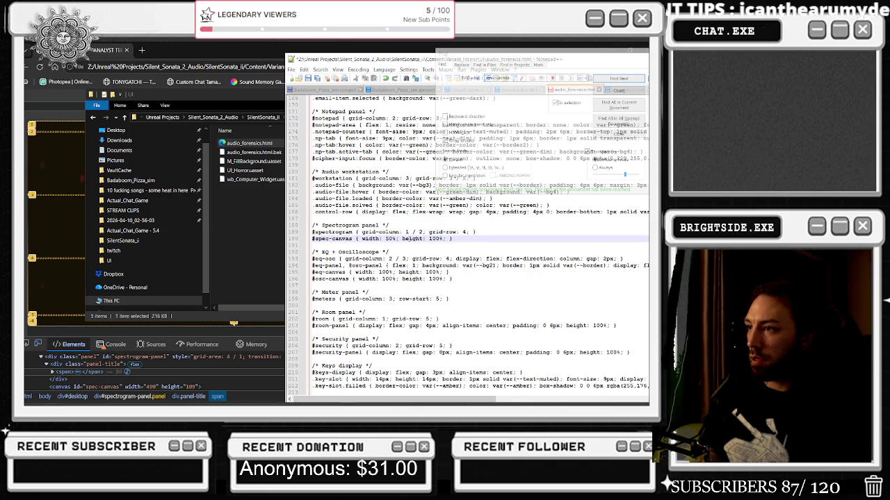
text(50)
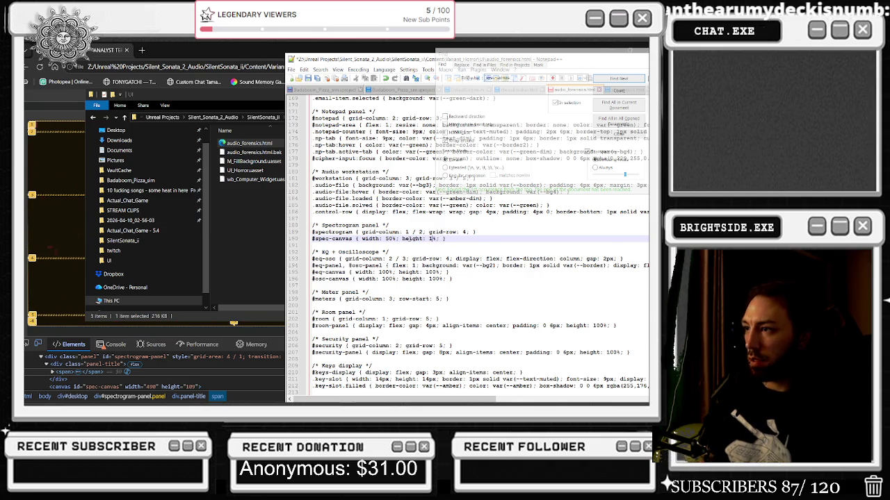
- Set #eq-canvas and #osc-canvas width and height to 50% and save the file
double_click(431, 272)
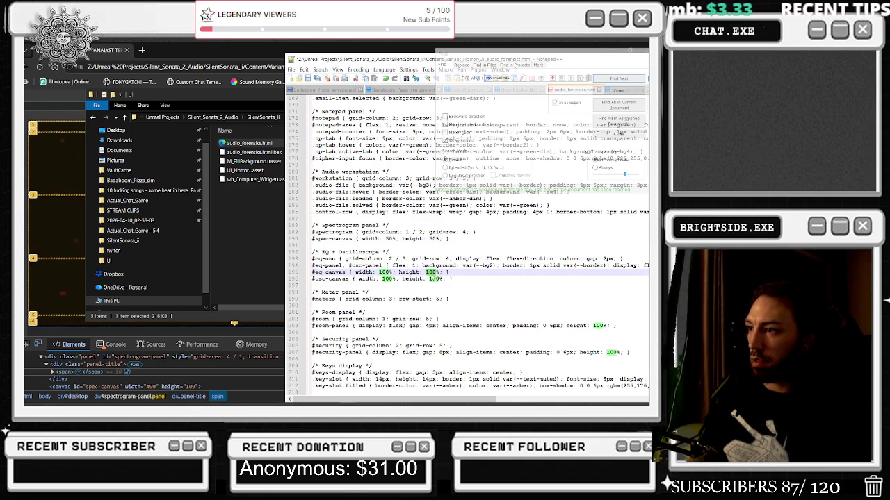
text(50)
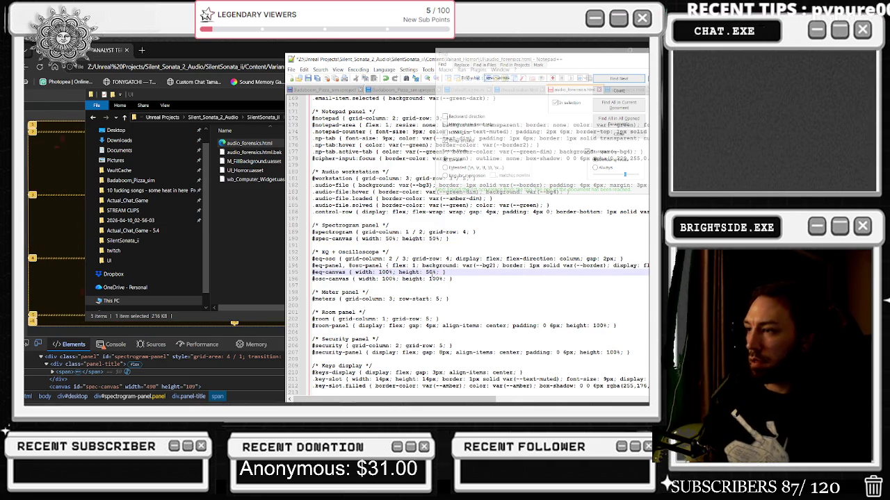
double_click(434, 279)
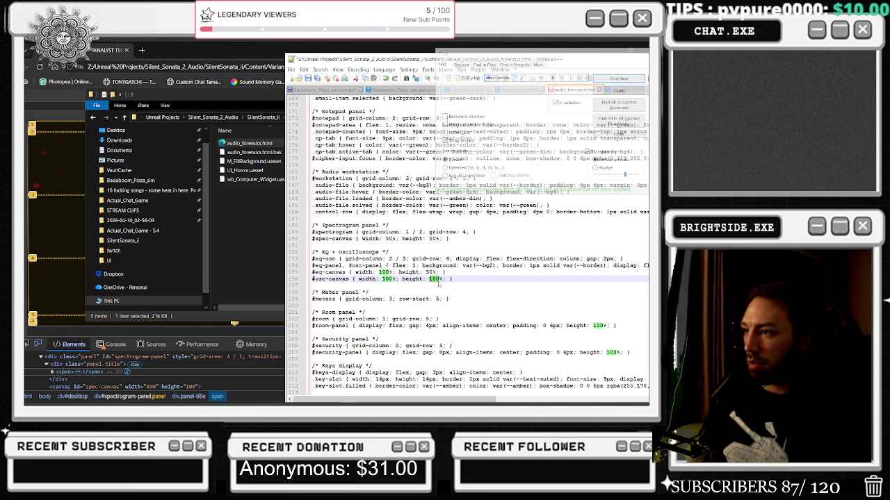
text(50)
text(50)
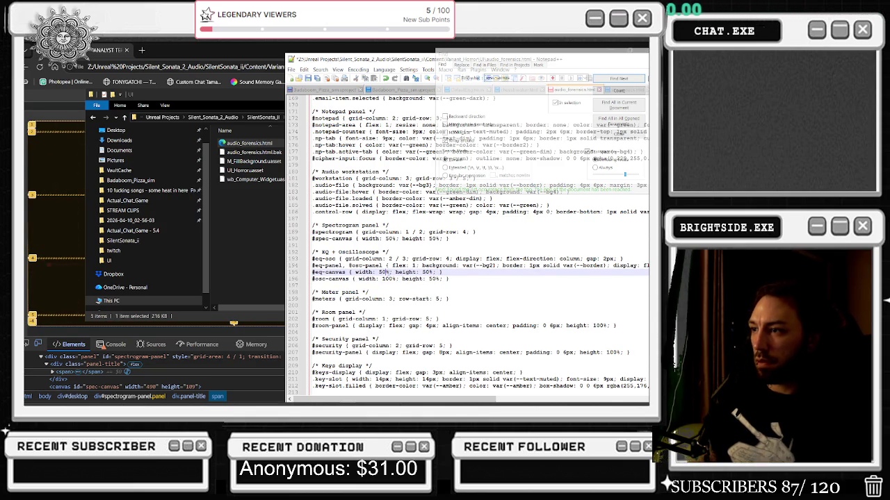
double_click(386, 280)
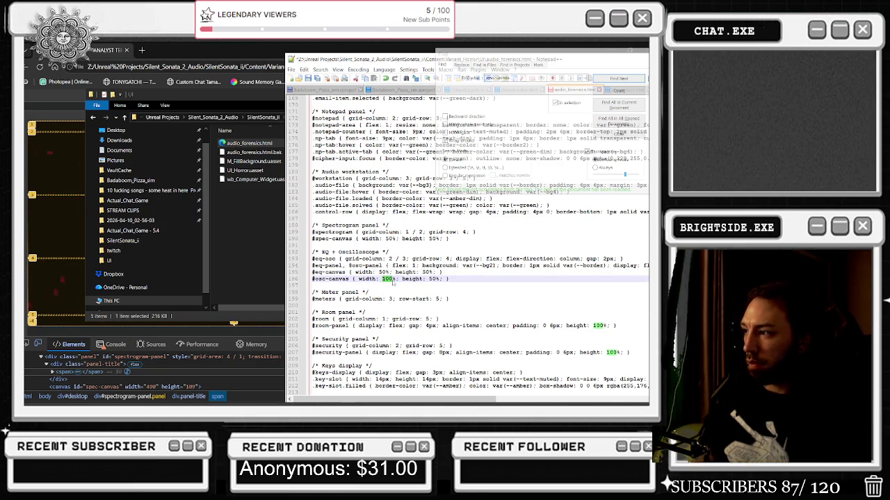
text(50)
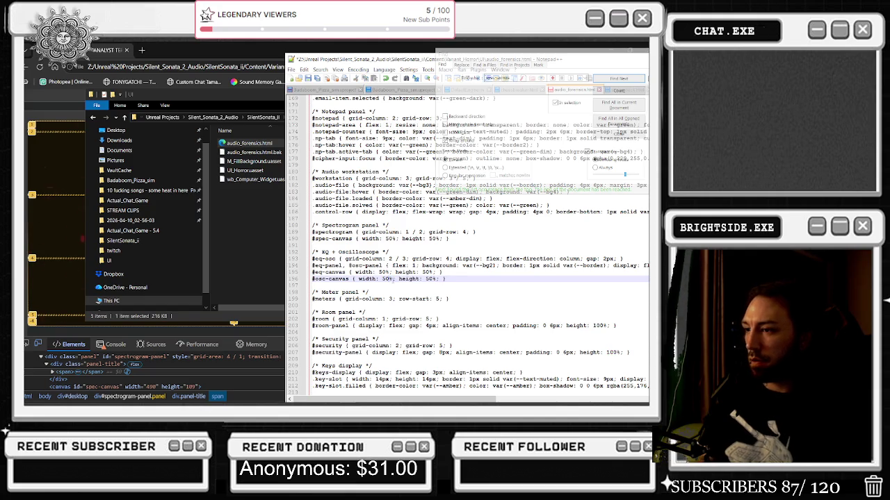
key(ctrl+s)
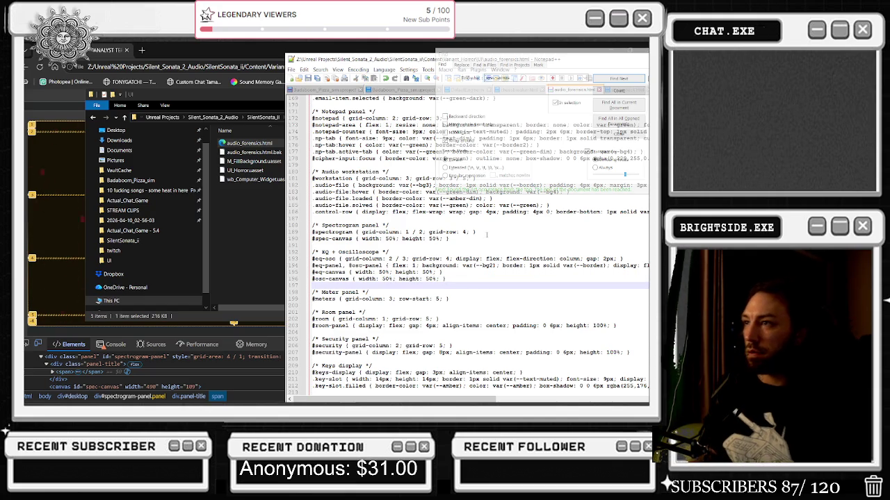
click(250, 143)
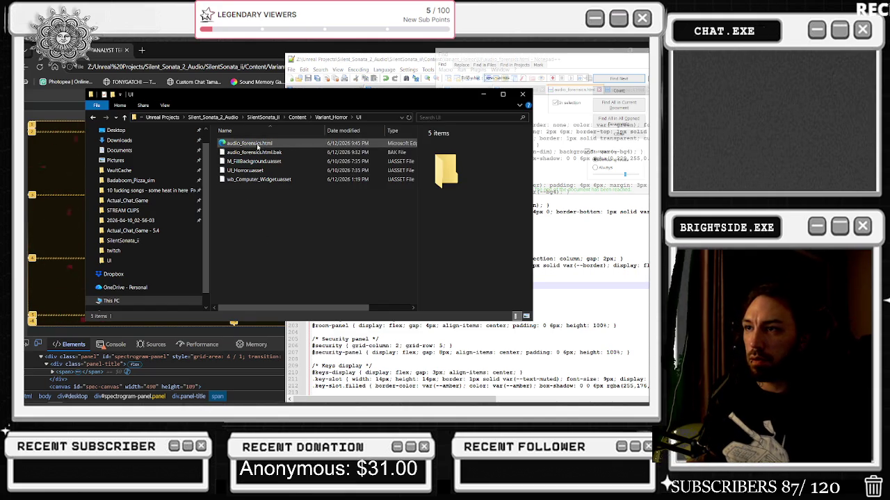
- Reopen audio_forensics.html in Edge and start the analyst session with INITIALIZE SESSION
double_click(258, 143)
key(ctrl+w)
double_click(250, 143)
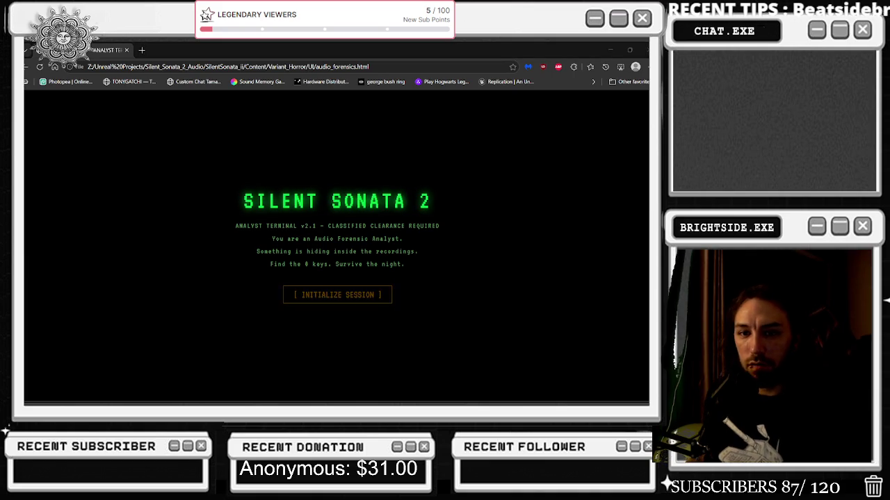
click(349, 295)
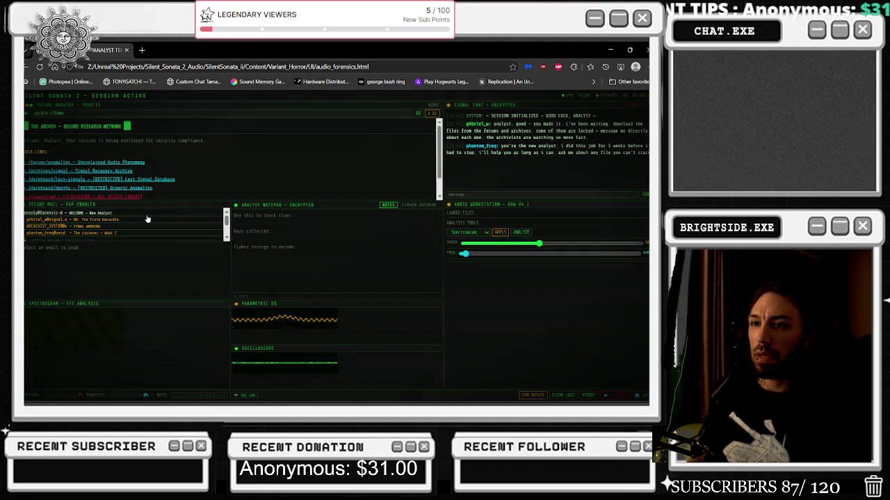
- Zoom the page to 90%, push SPEED to maximum and raise FREQ slightly
key(ctrl+minus)
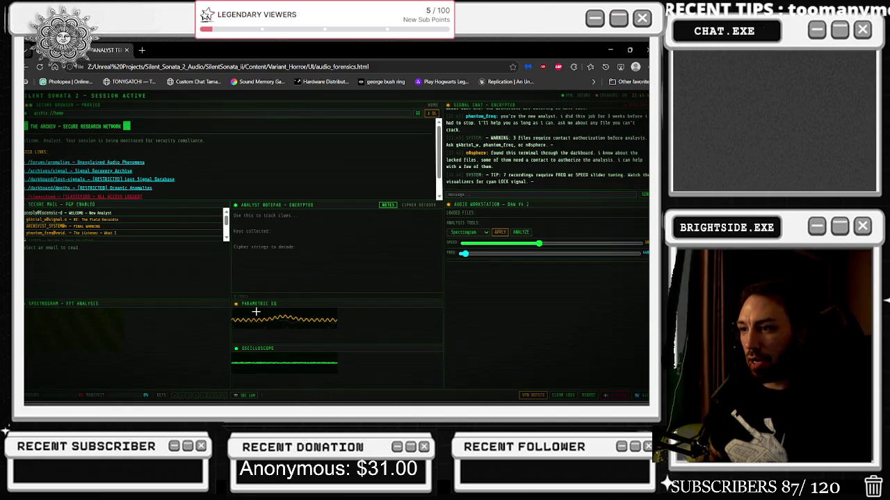
mouse_move(487, 244)
mouse_down()
mouse_move(448, 249)
mouse_move(643, 244)
mouse_up()
mouse_move(464, 254)
mouse_down()
mouse_move(636, 254)
mouse_move(412, 260)
mouse_up()
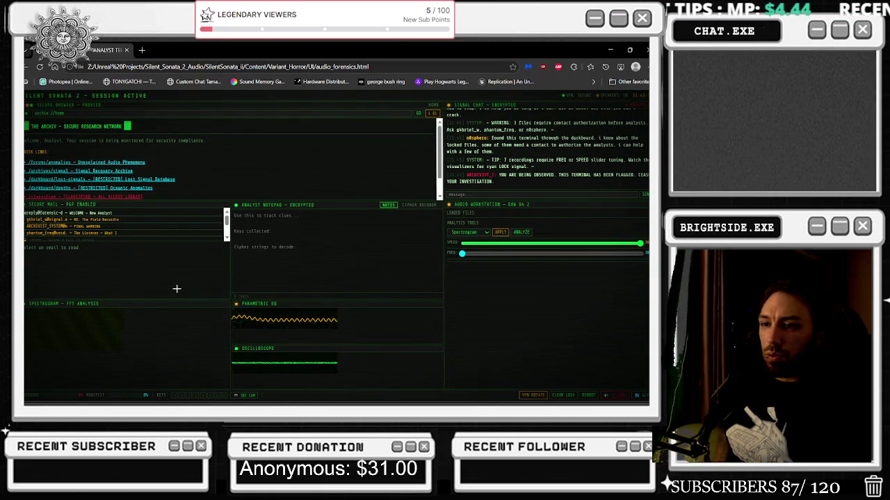
right_click(111, 318)
- Inspect the spectrogram canvas and its panel title in DevTools
click(139, 306)
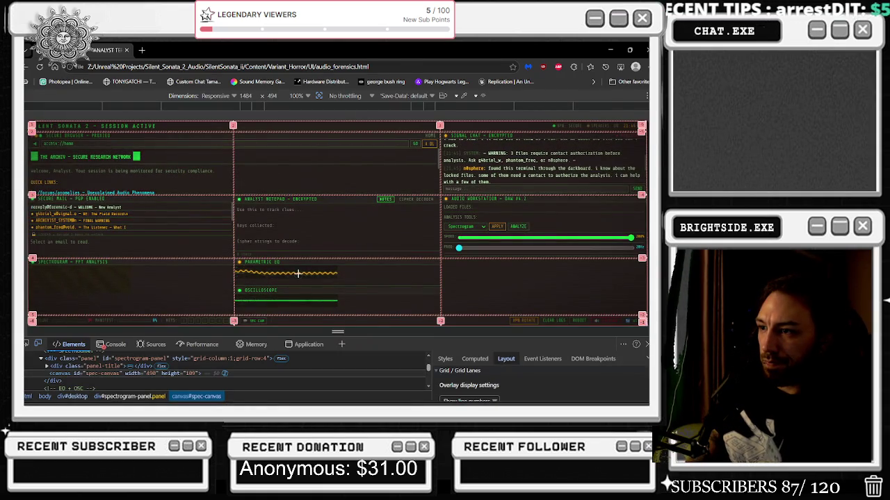
right_click(105, 287)
click(106, 271)
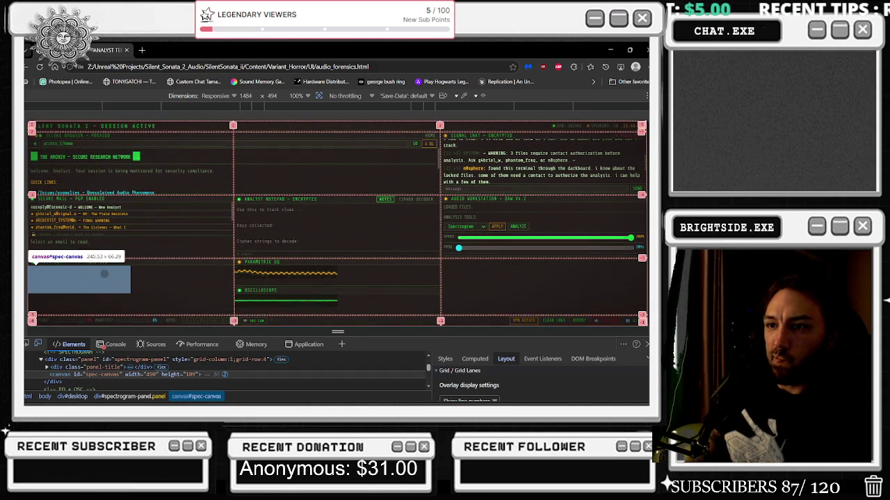
right_click(160, 265)
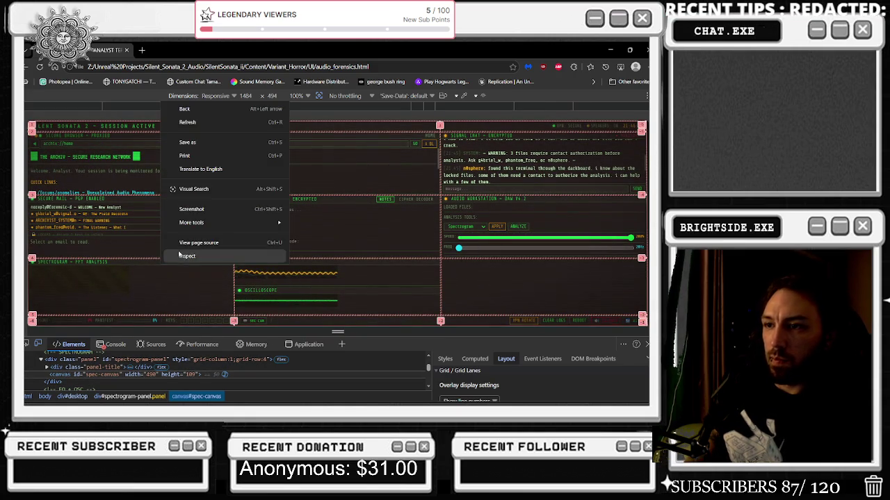
click(177, 258)
- Inspect the whole spectrogram panel, check its size tooltip, then minimize Edge
right_click(174, 273)
right_click(202, 282)
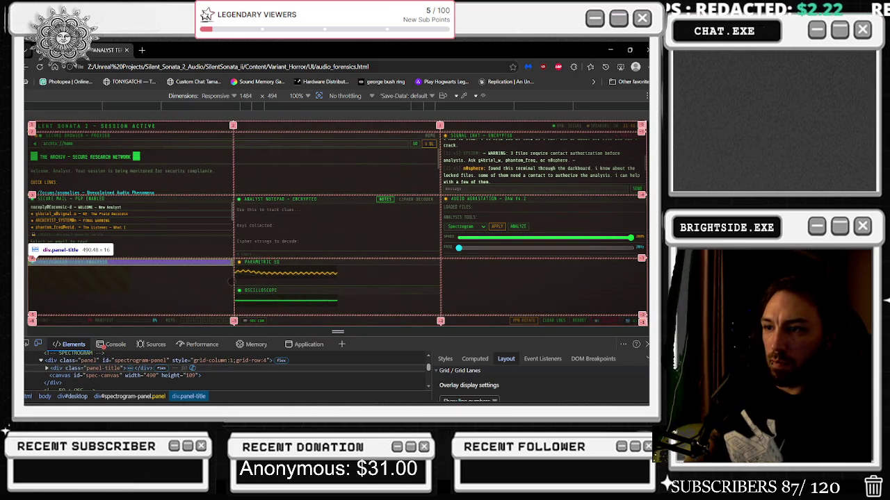
click(205, 279)
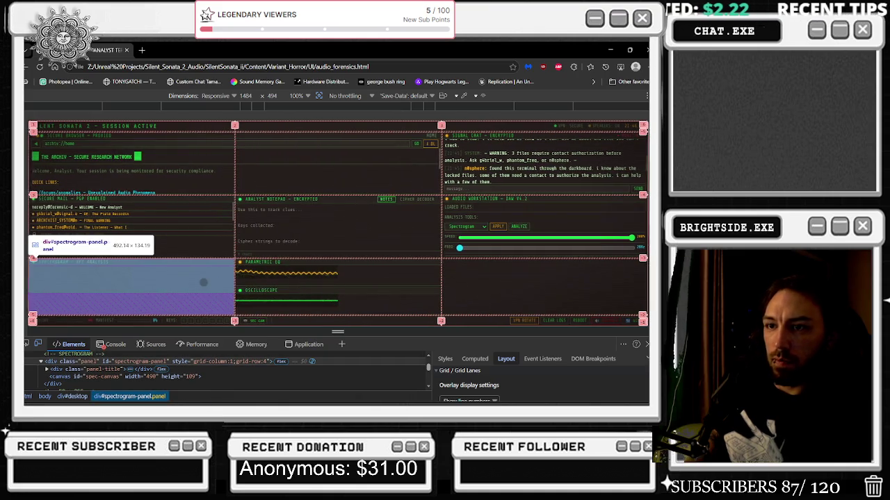
right_click(203, 283)
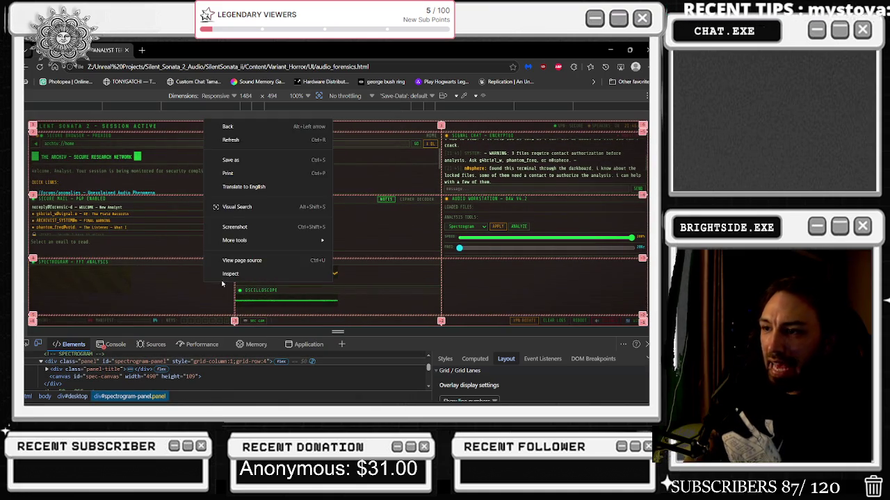
click(222, 272)
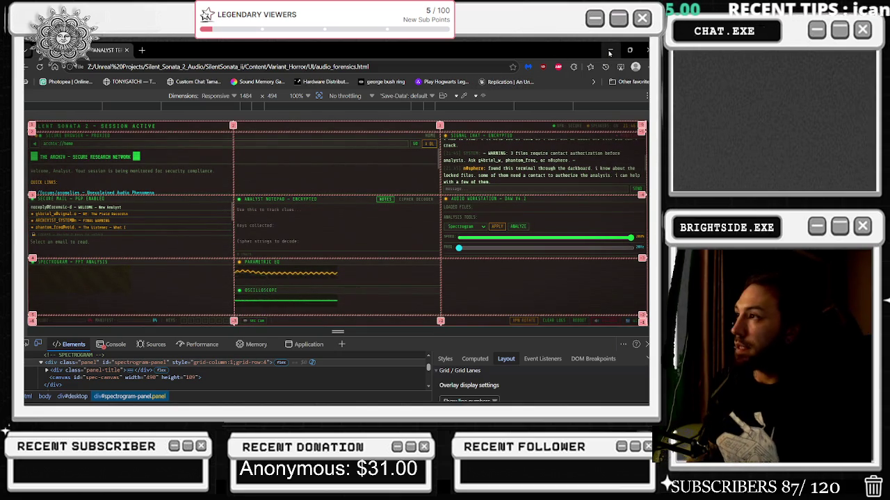
click(609, 53)
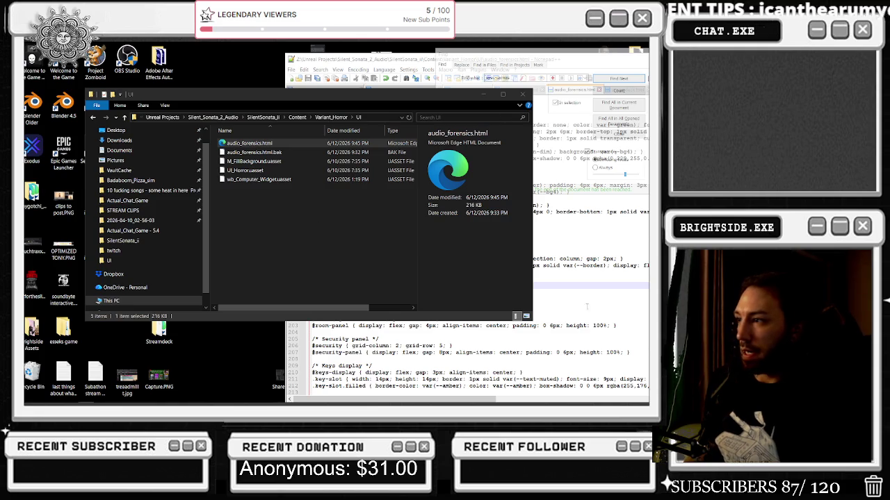
- Find the #spec-canvas rule and restore its width and height to 100%
click(587, 305)
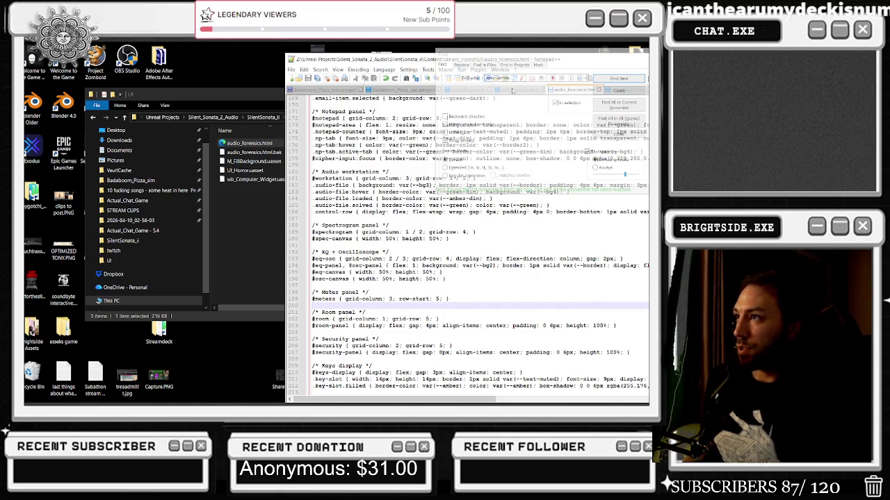
click(618, 79)
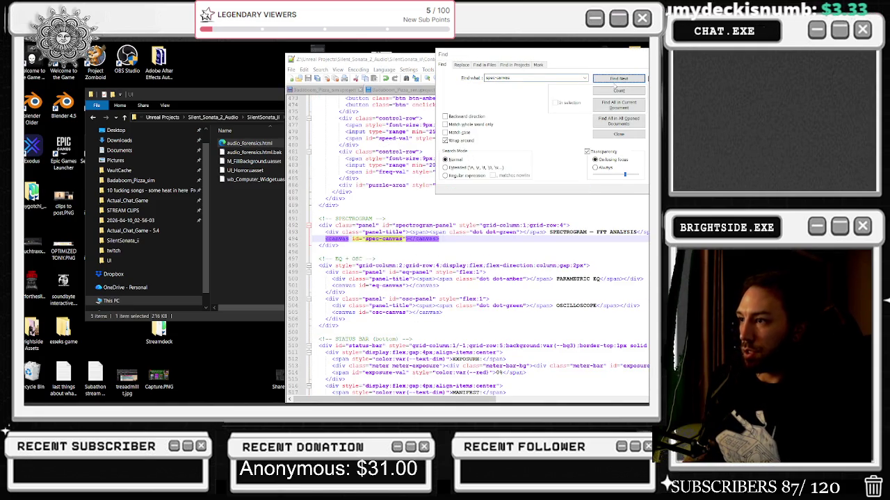
click(612, 80)
click(611, 80)
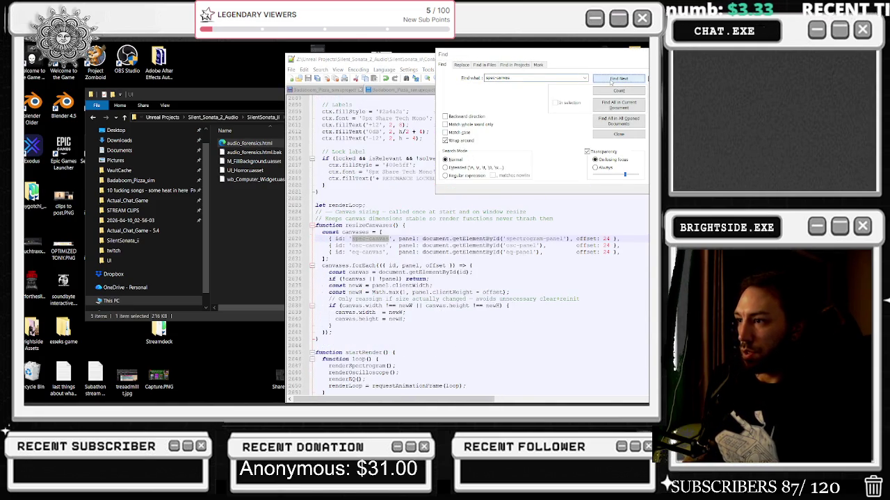
click(612, 80)
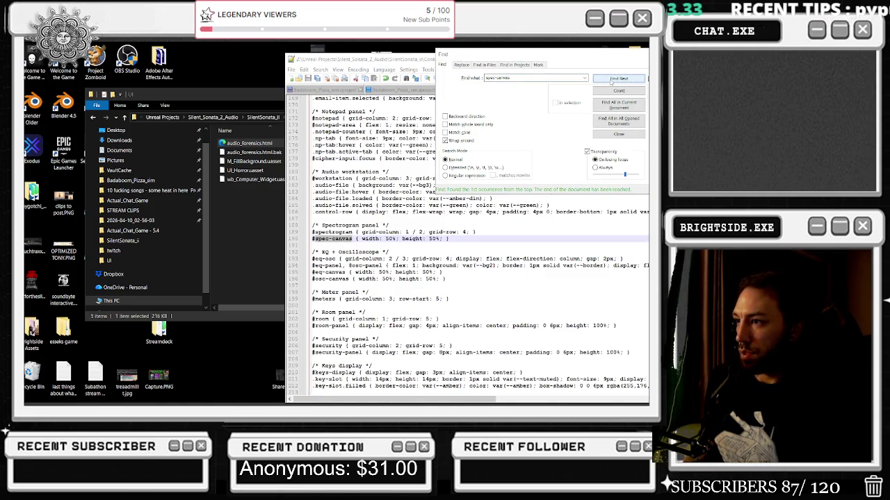
double_click(388, 239)
text(100)
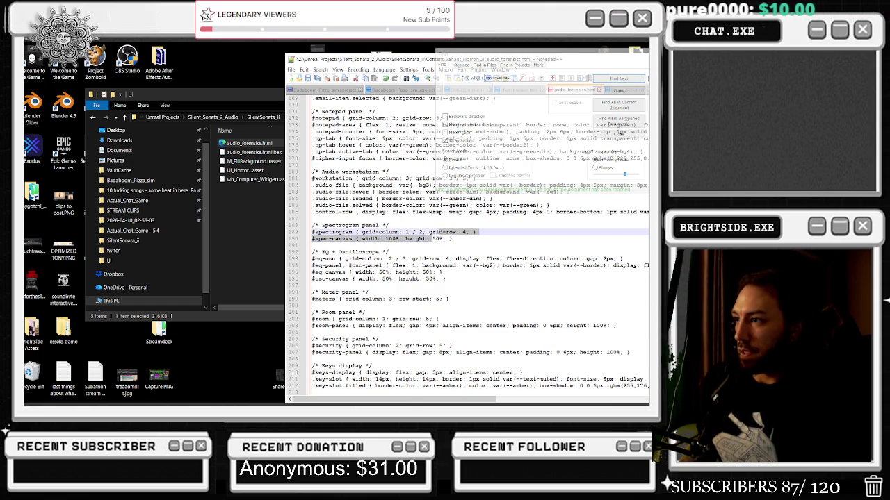
text(100)
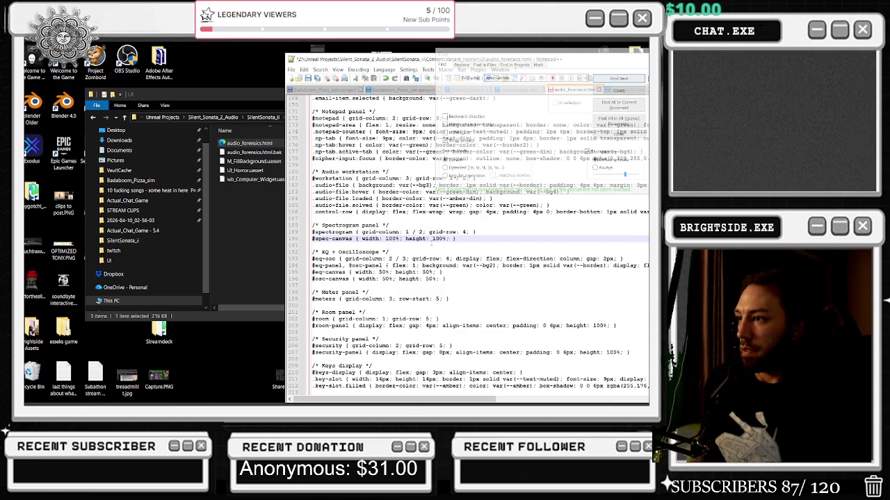
- Set #eq-canvas and #osc-canvas width and height back to 100% and save
double_click(425, 272)
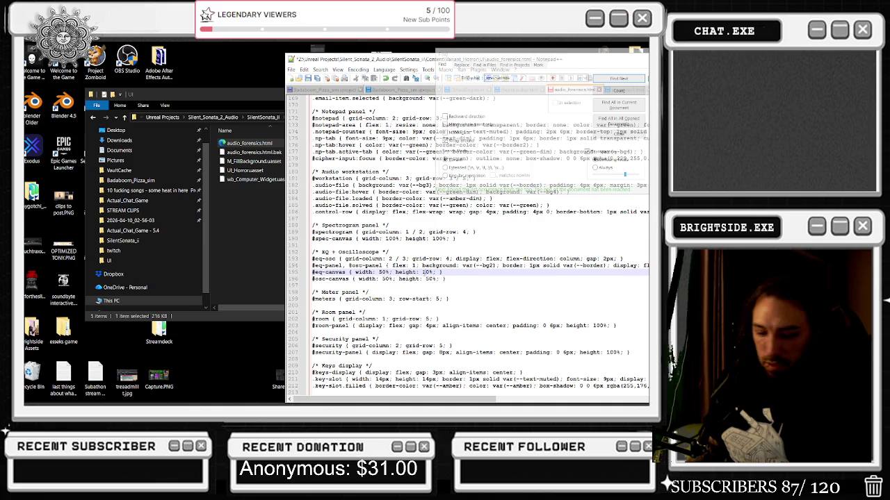
double_click(427, 278)
text(100)
double_click(386, 278)
text(100)
double_click(382, 272)
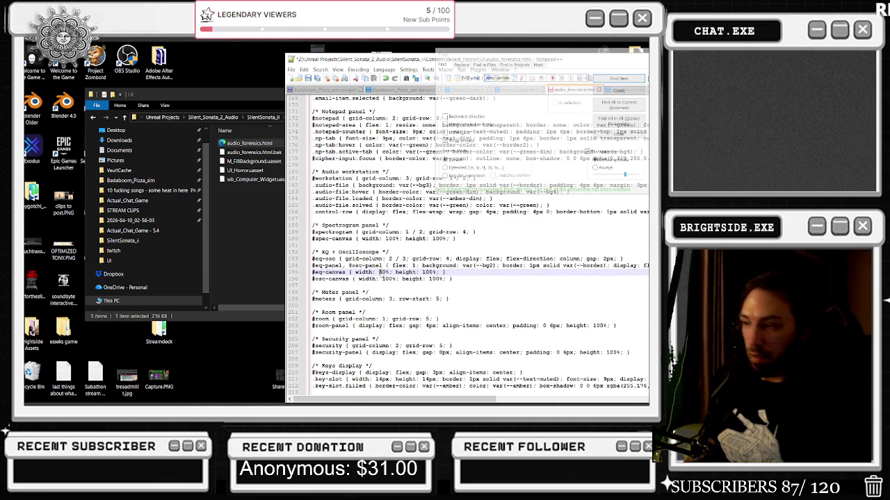
text(0)
key(ctrl+s)
key(alt+Tab)
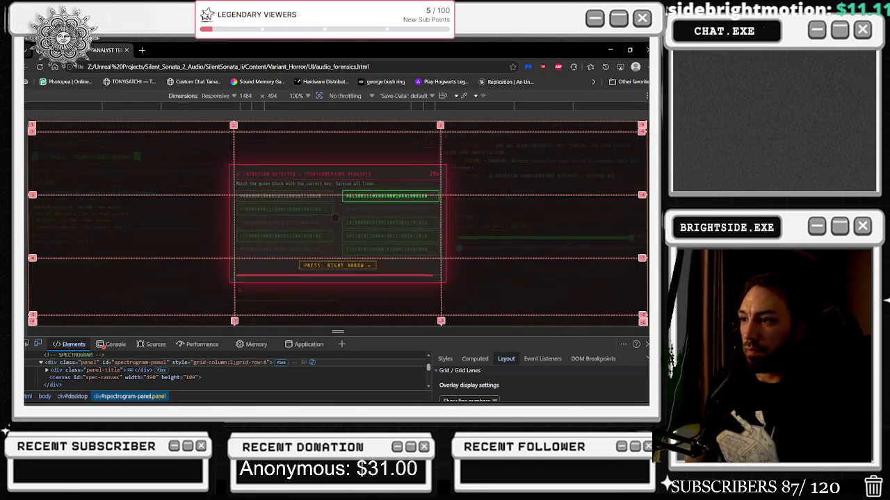
- Clear the intrusion countermeasure mini-game by answering the Right Arrow, Spacebar and Left Arrow prompts
key(Right)
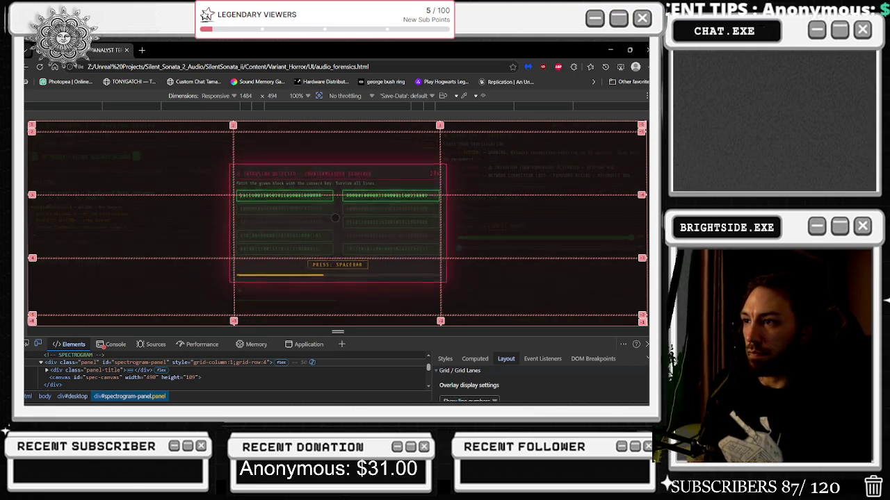
key(space)
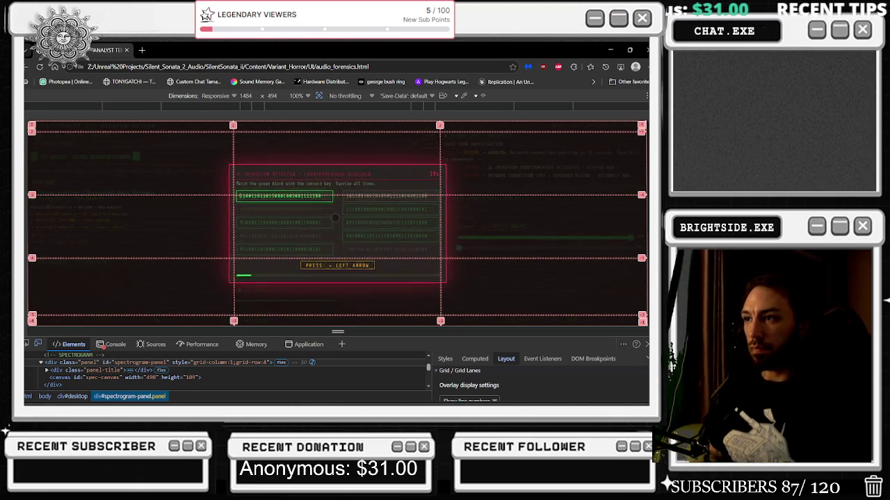
key(Left)
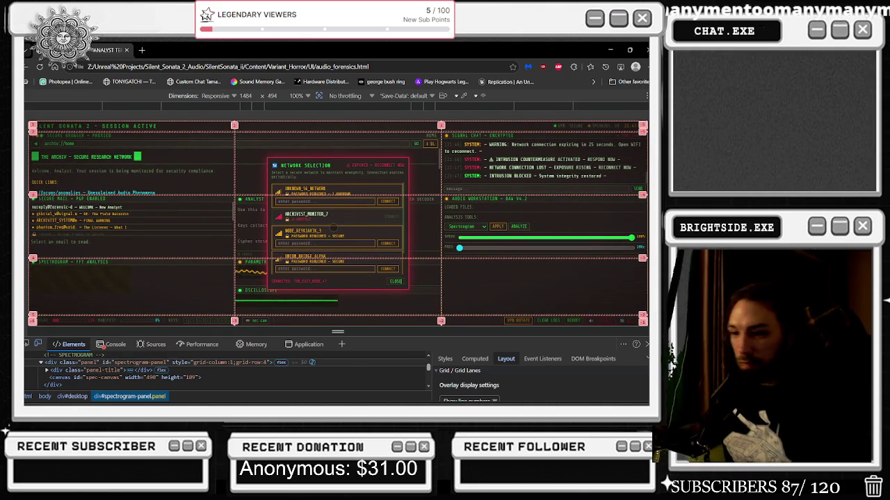
- Copy the spectrogram-panel id from Edge's Elements tree and return to Notepad++
double_click(129, 363)
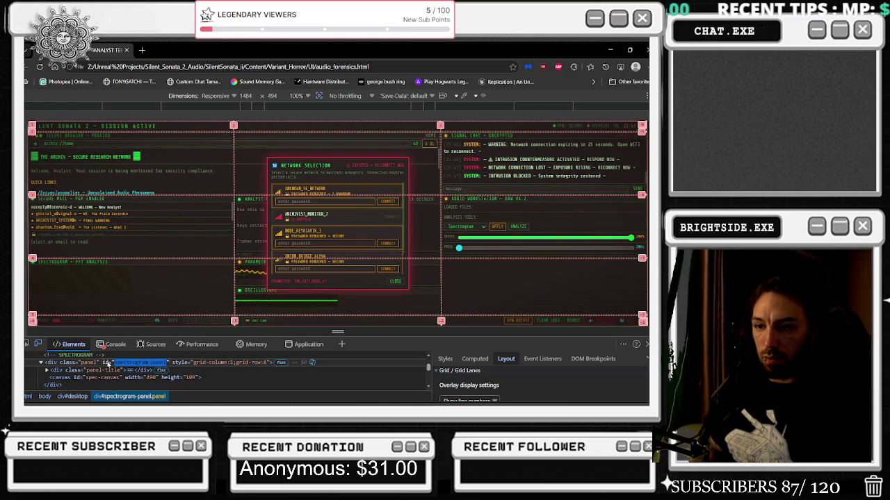
key(ctrl+c)
key(alt+Tab)
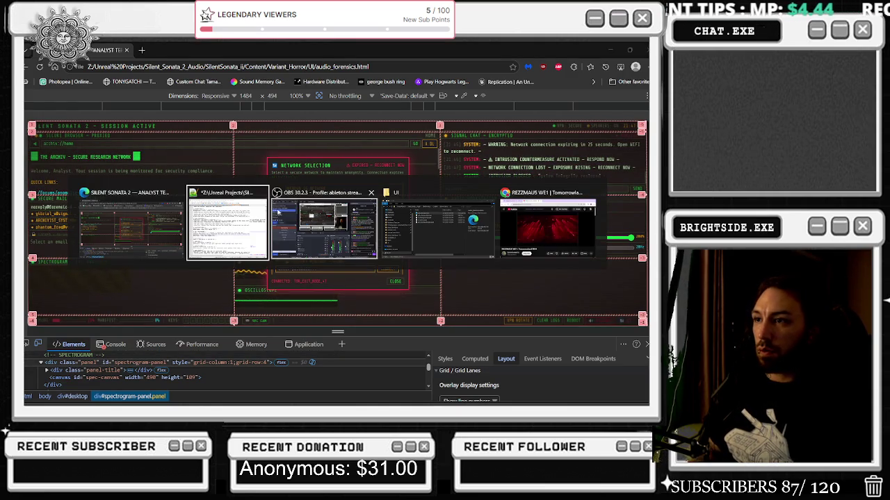
- Search for spectrogram-panel through its markup and resizeCanvases matches, then search for 'grid'
key(ctrl+f)
key(ctrl+v)
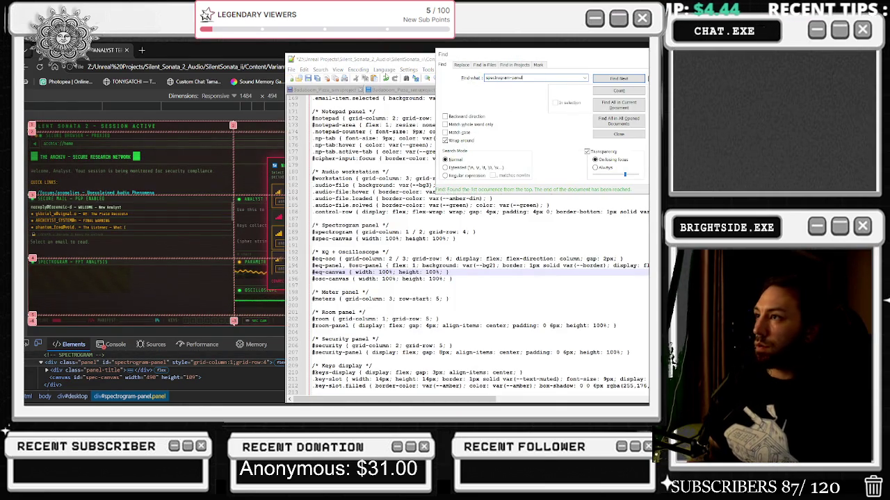
key(Return)
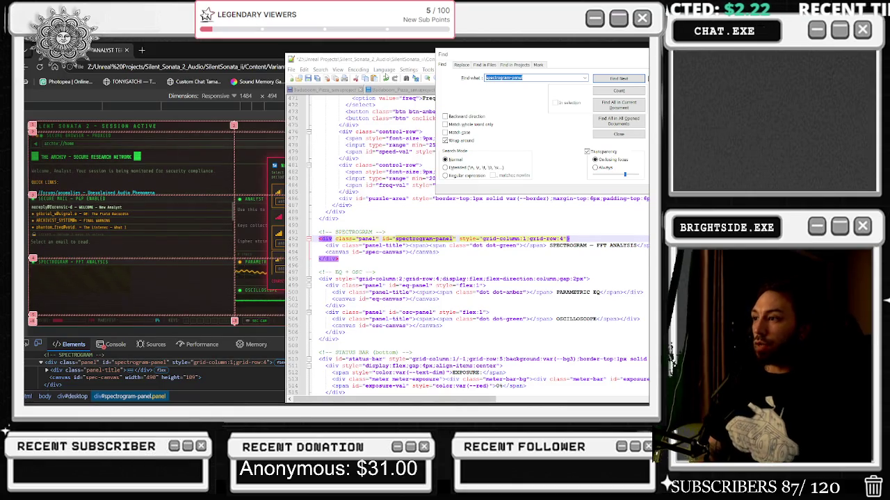
key(Return)
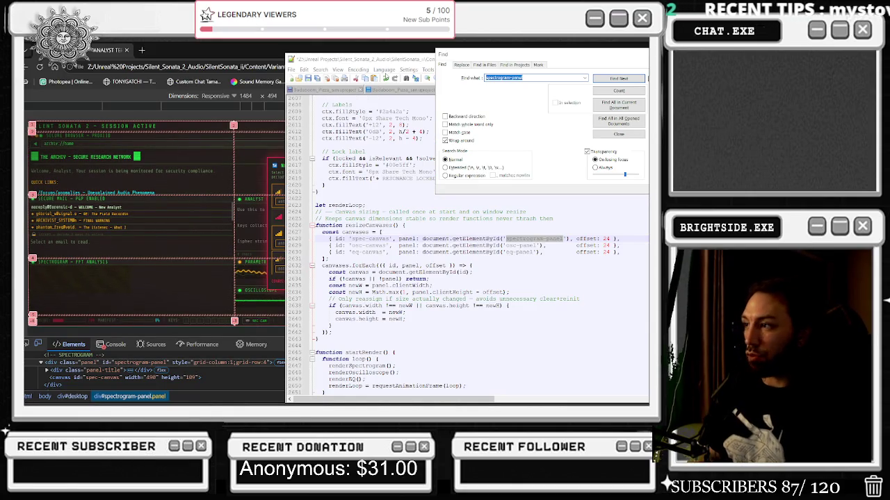
key(Return)
key(Return)
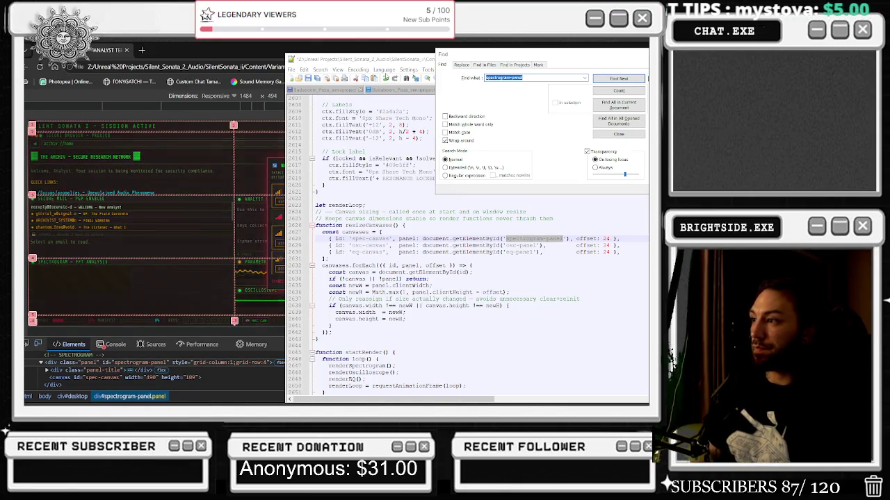
text(grid)
key(Return)
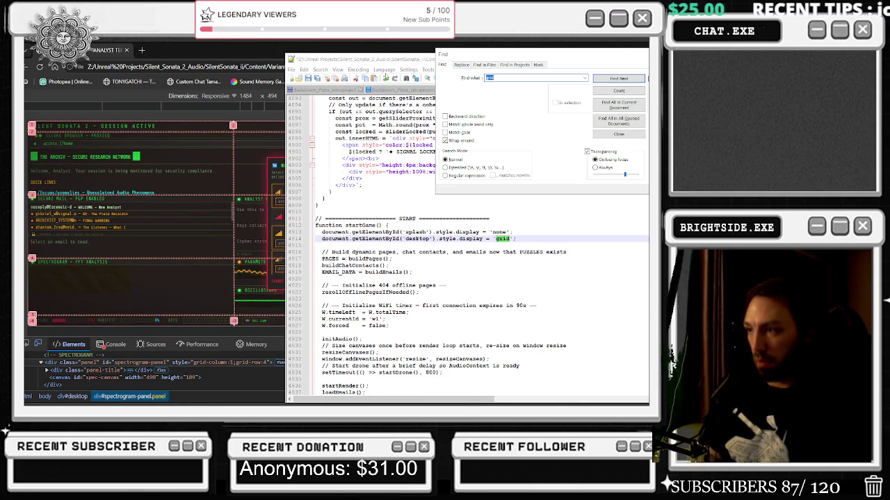
- Step through the 'grid' matches in the desktop styles to the #notepad panel placement rule
key(Return)
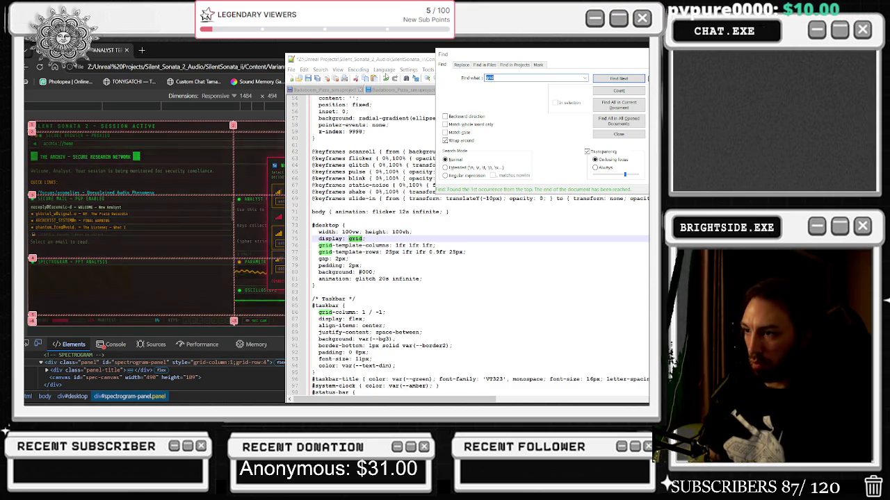
key(Return)
key(Return)
key(Return)
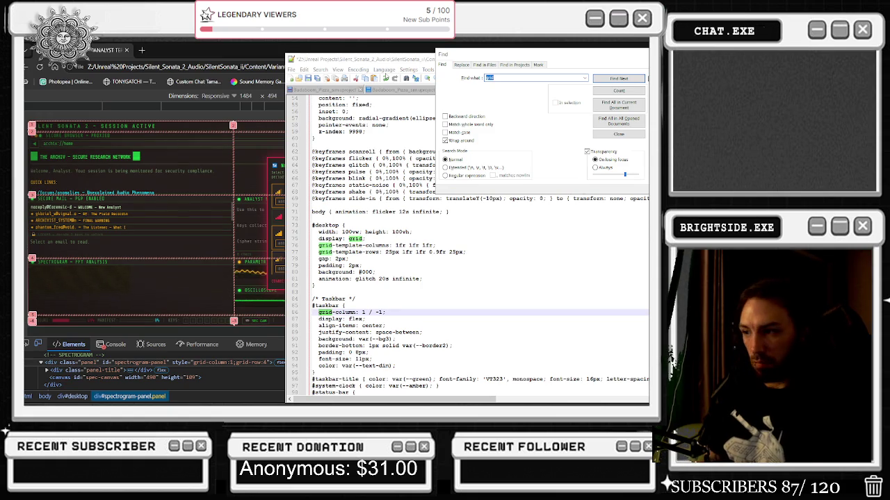
key(Return)
key(Return)
key(Return)
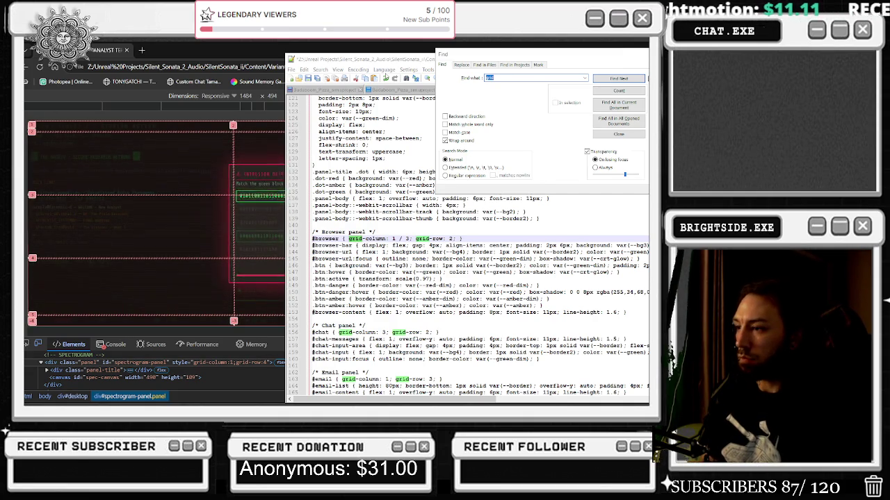
key(Return)
key(Return)
key(Return)
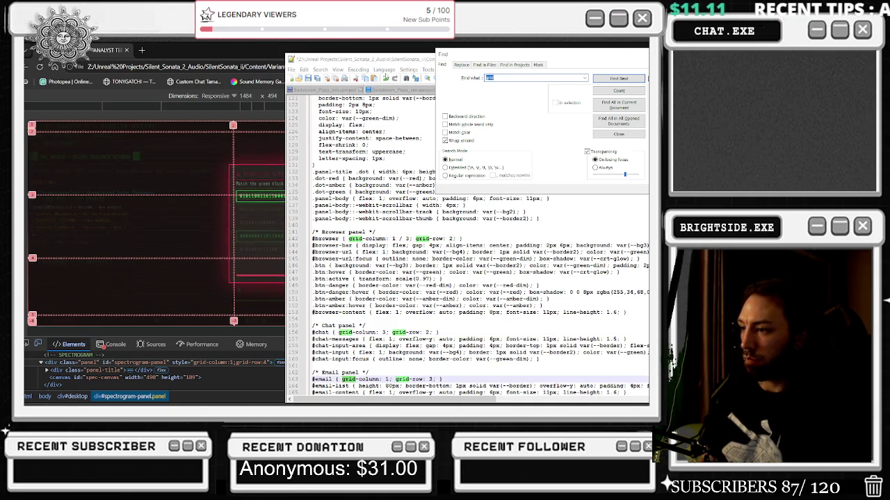
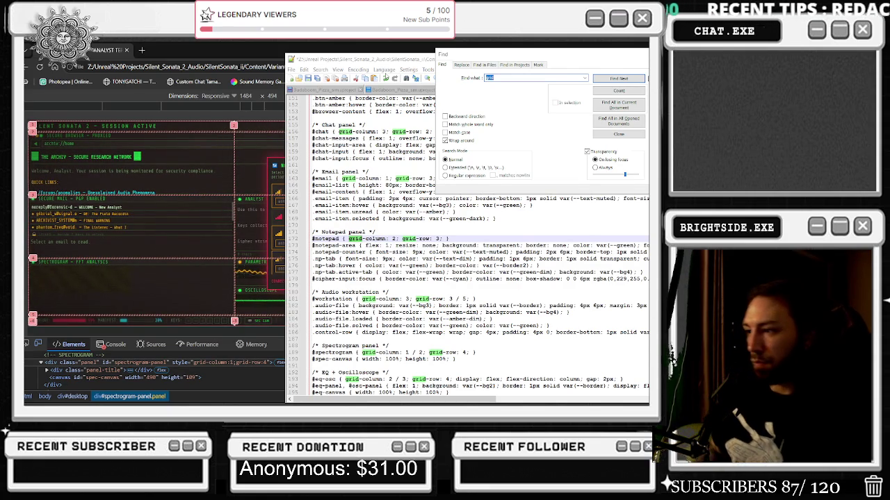
- Scroll down through the audio_forensics.html source code
scroll(480, 246, down, 1)
scroll(398, 189, down, 1)
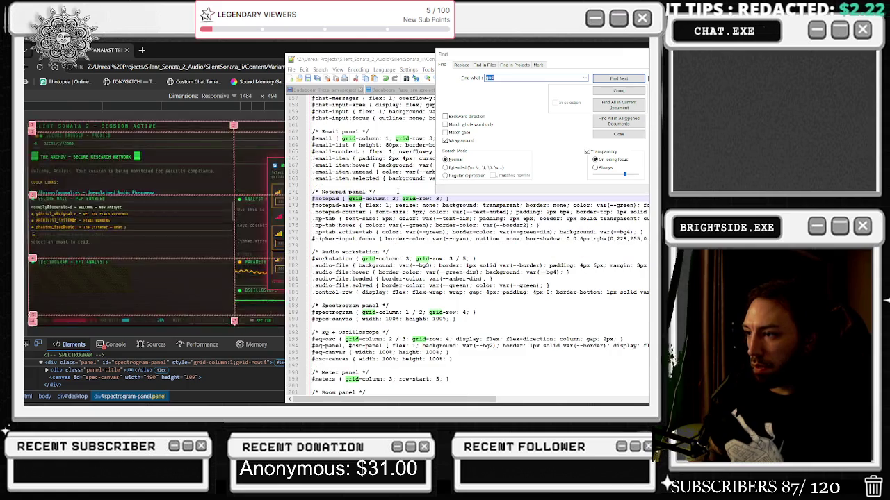
scroll(398, 193, down, 1)
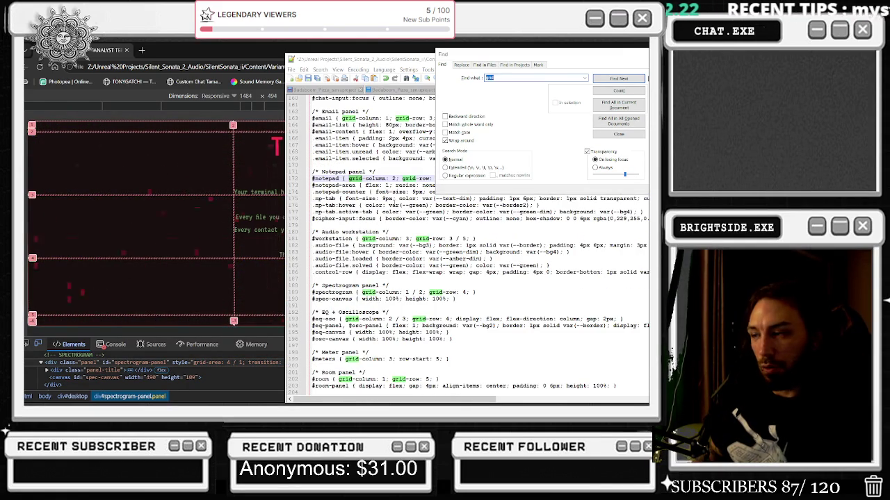
scroll(398, 192, down, 1)
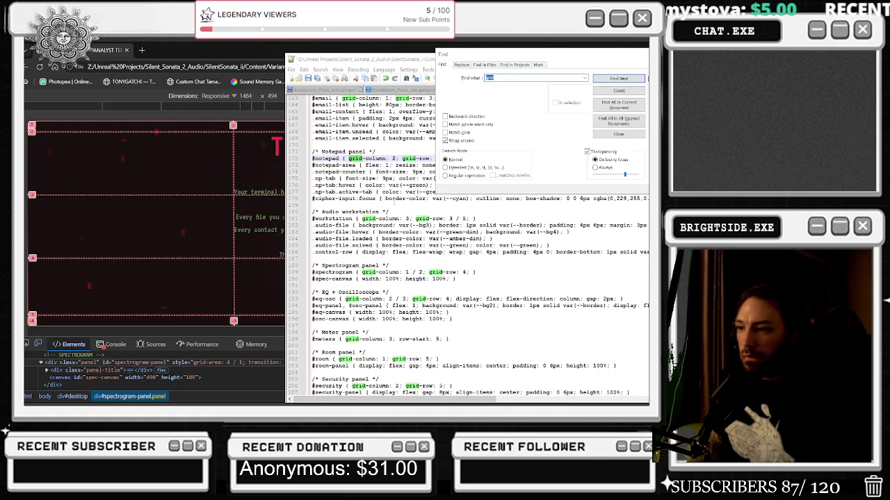
scroll(398, 192, down, 1)
scroll(467, 247, down, 4)
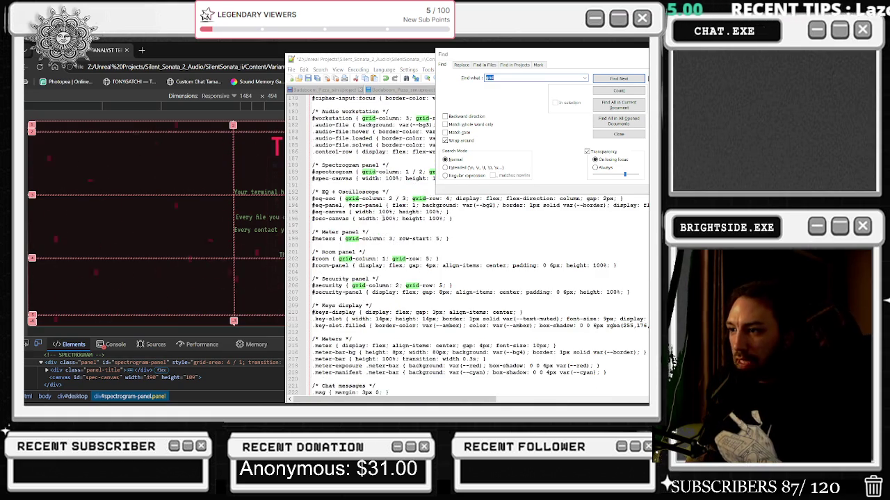
scroll(381, 219, down, 3)
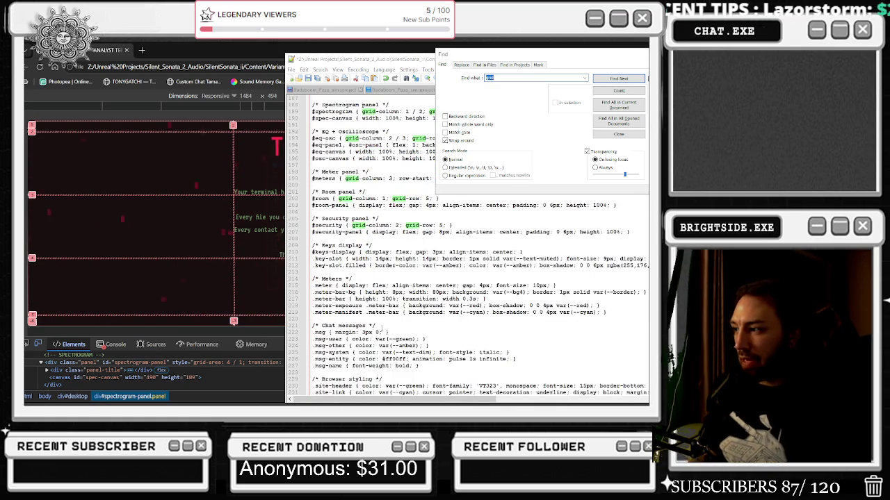
scroll(381, 280, down, 1)
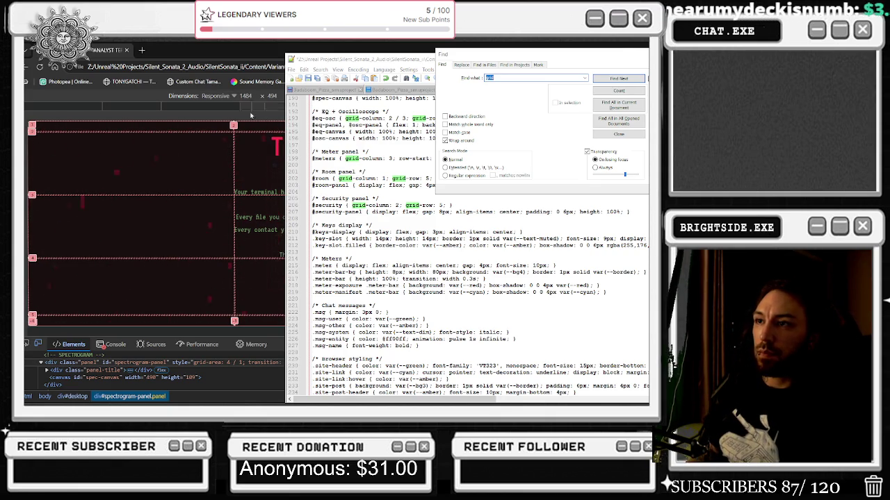
scroll(466, 243, down, 3)
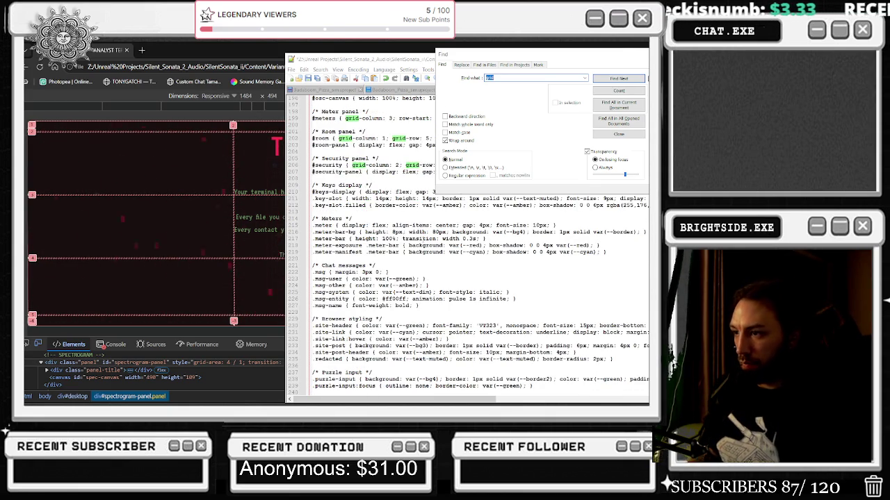
scroll(466, 243, down, 1)
scroll(466, 243, down, 1)
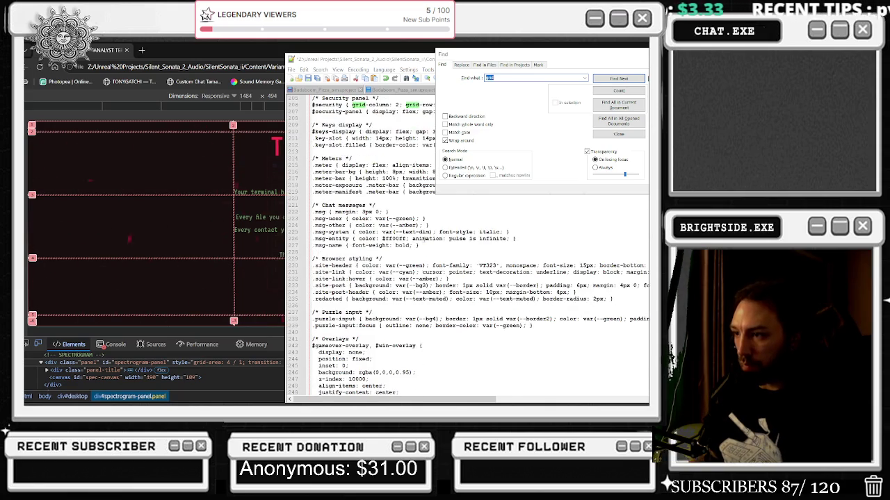
scroll(425, 238, down, 2)
scroll(418, 245, down, 4)
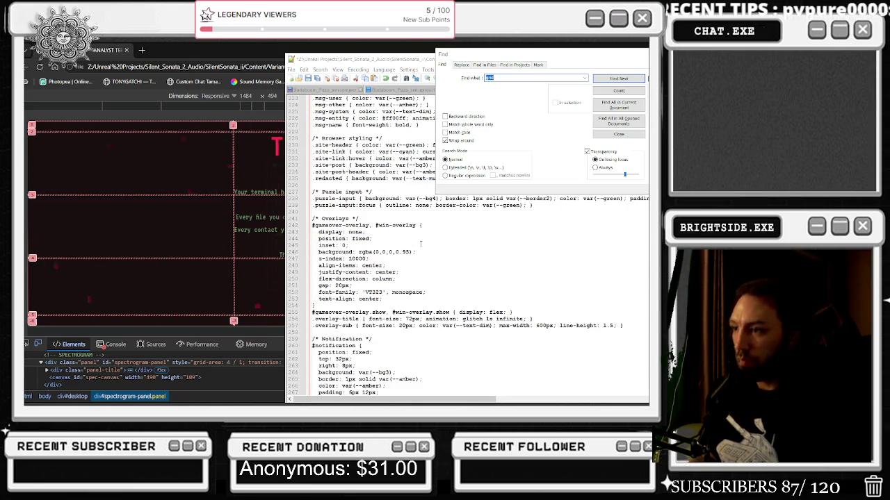
scroll(419, 245, down, 5)
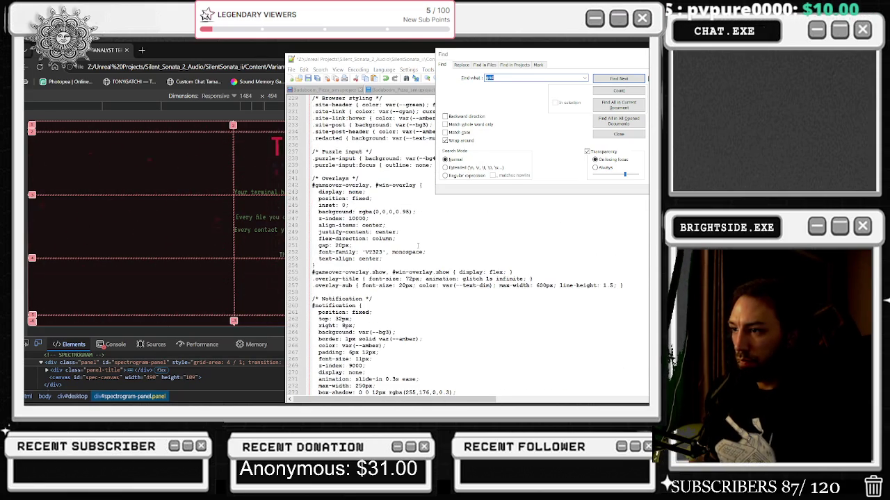
scroll(418, 245, down, 5)
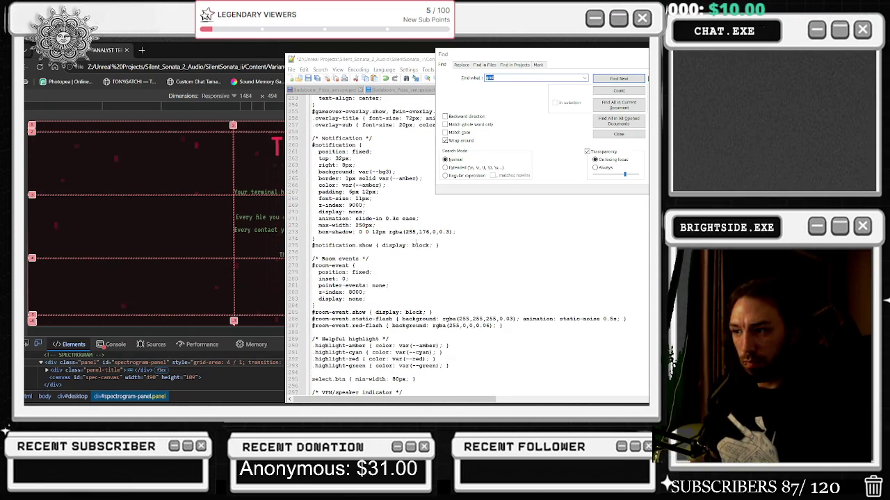
scroll(417, 242, down, 3)
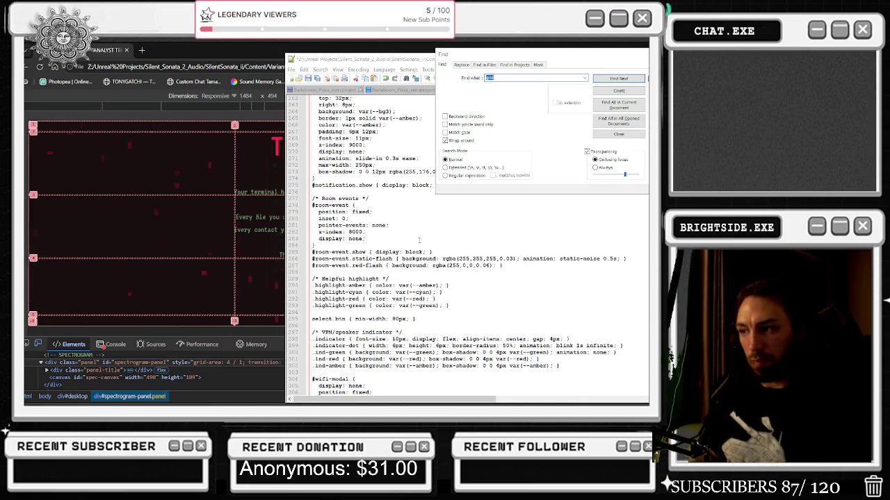
scroll(419, 241, down, 2)
scroll(419, 241, down, 1)
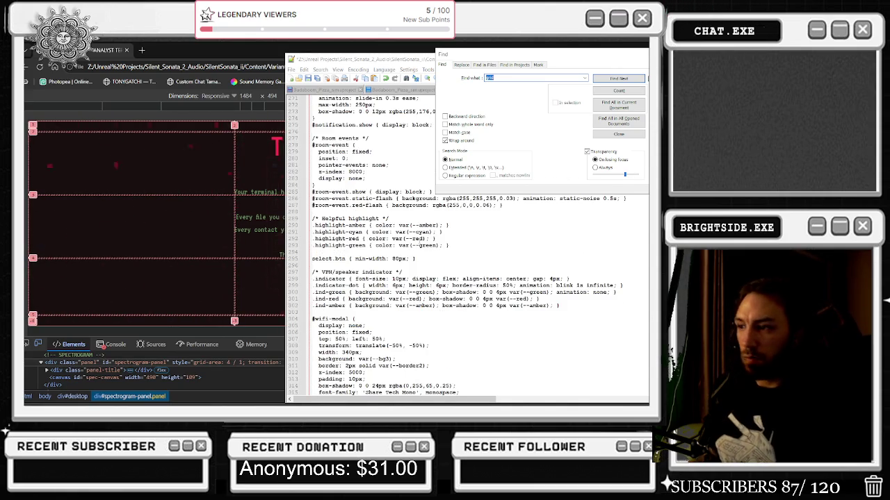
scroll(417, 247, down, 3)
scroll(415, 252, down, 3)
scroll(415, 252, down, 6)
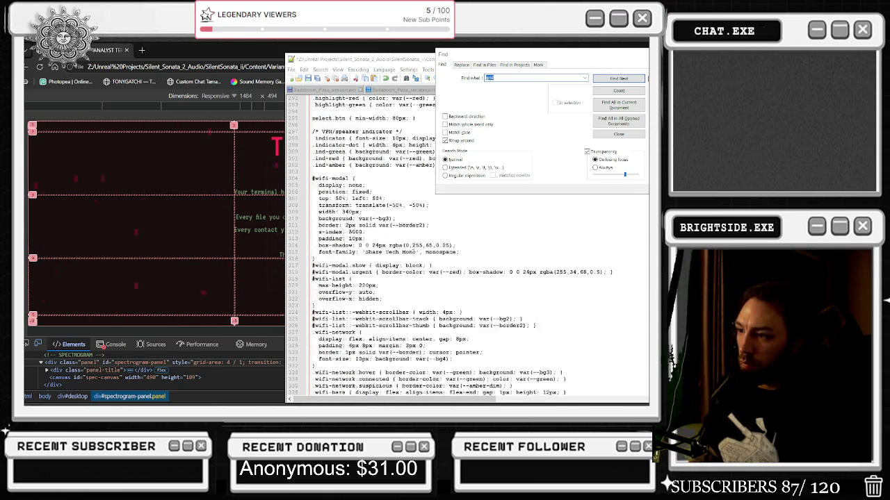
scroll(410, 262, down, 8)
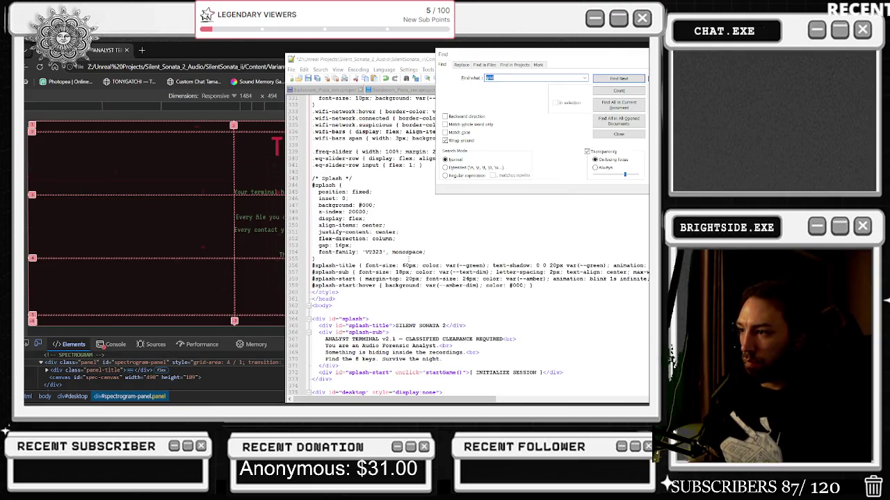
scroll(408, 262, down, 12)
scroll(401, 266, down, 8)
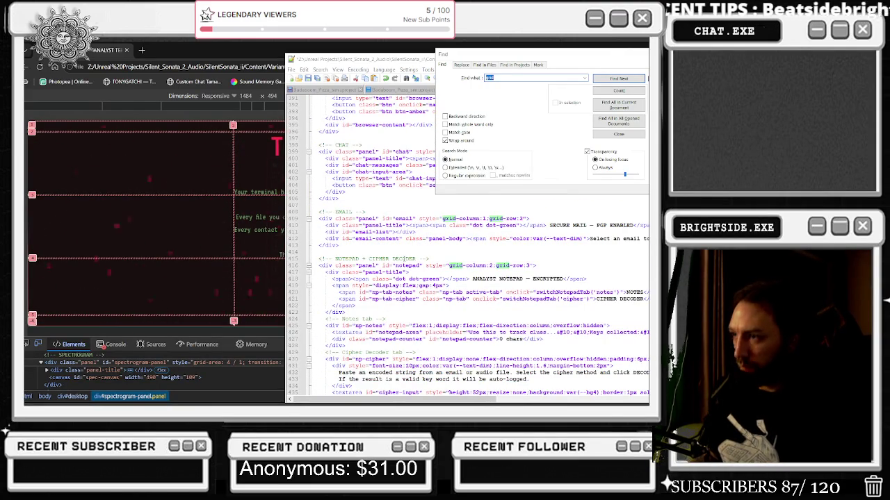
scroll(401, 261, down, 12)
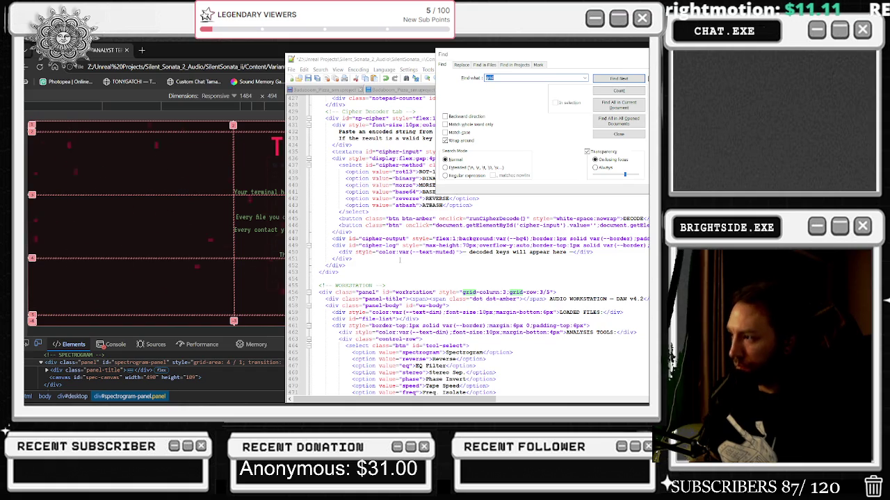
scroll(398, 262, down, 1)
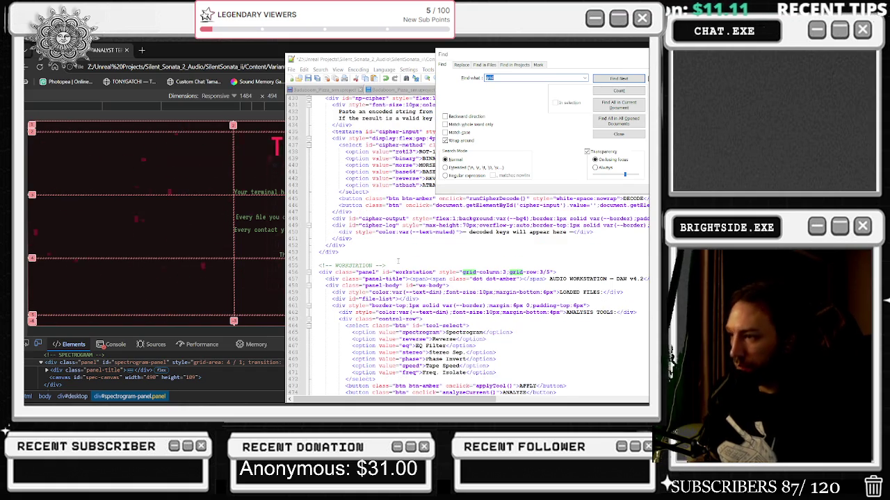
scroll(398, 262, down, 2)
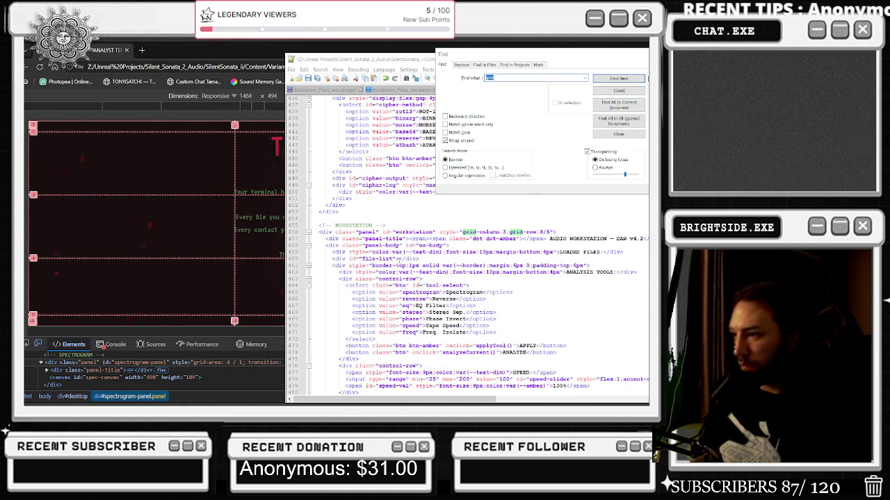
scroll(467, 246, down, 12)
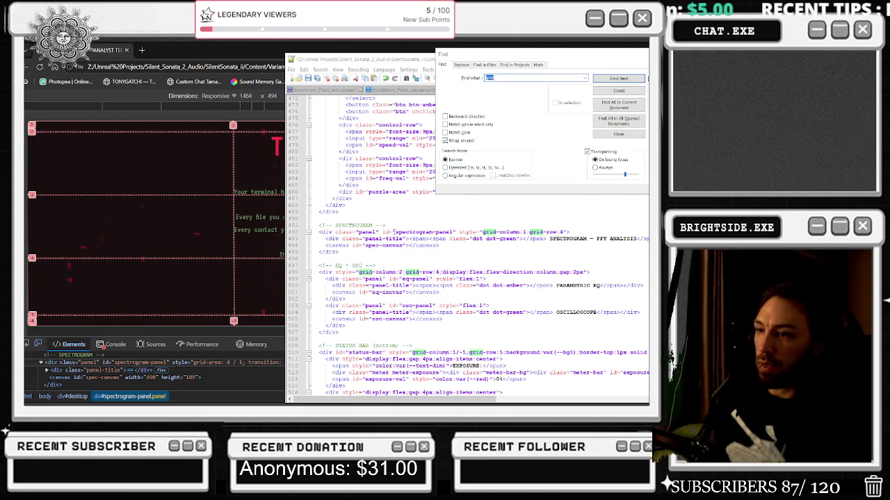
- Reload audio_forensics.html in Chrome, reopen it from Explorer, and initialize the session to reach the dashboard
key(alt+Tab)
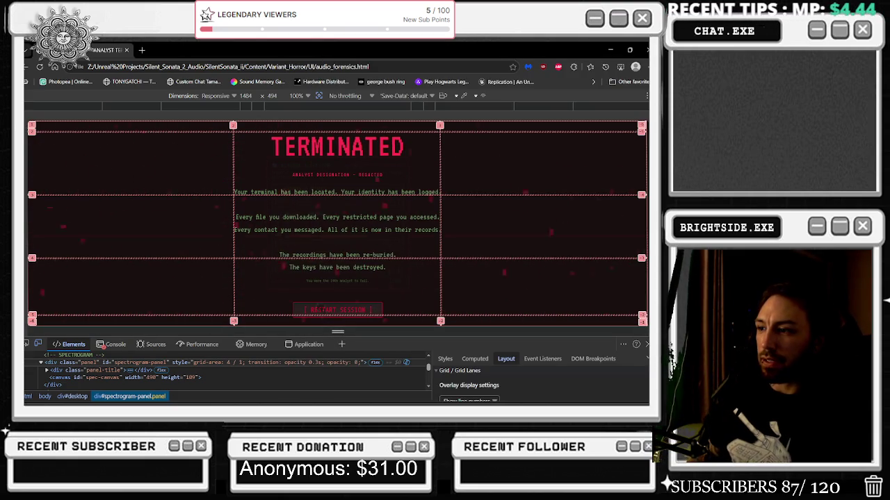
key(F5)
click(337, 272)
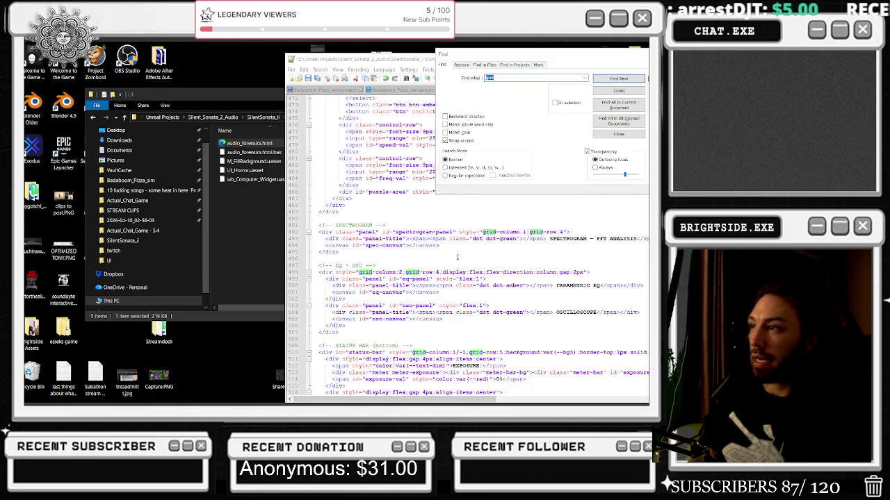
click(458, 265)
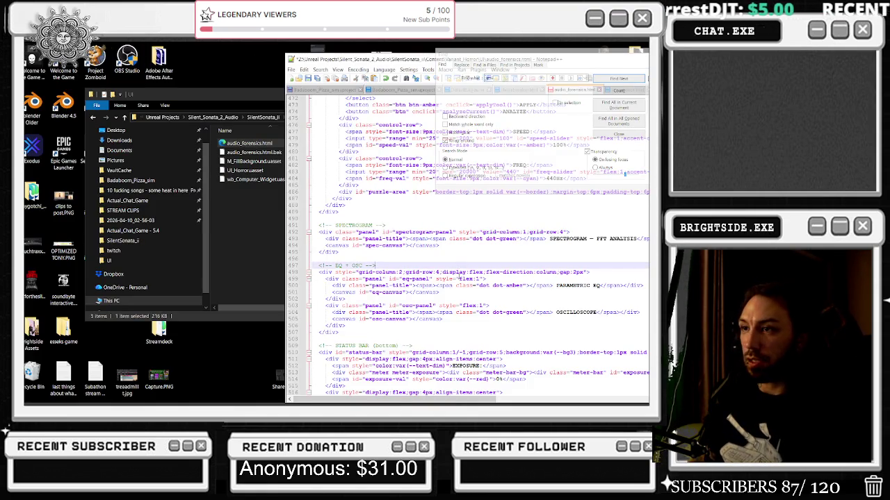
double_click(247, 143)
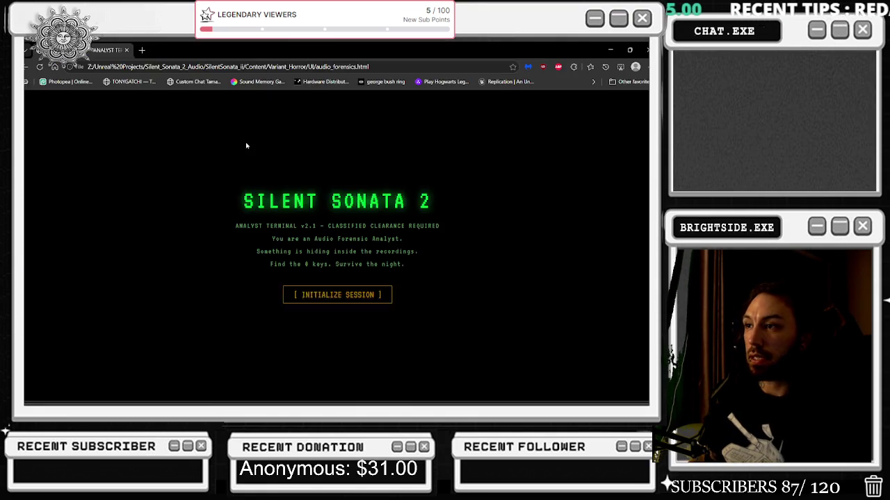
click(323, 299)
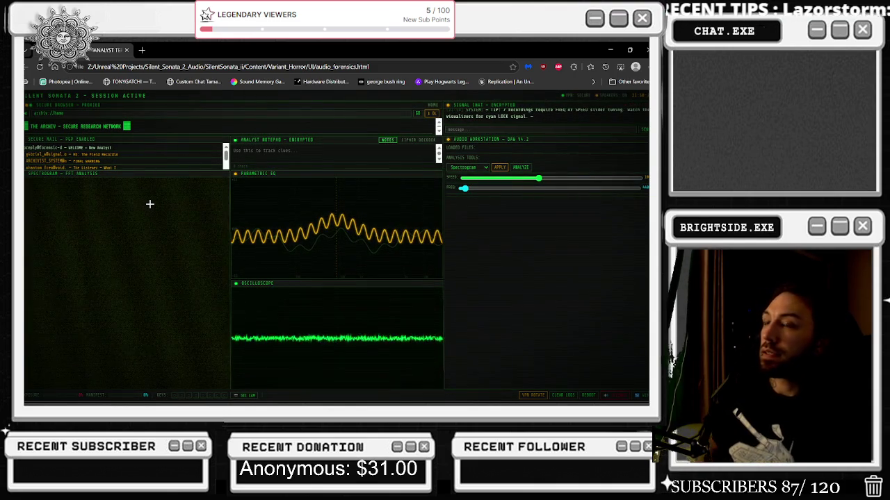
- Inspect the page in DevTools, test shrinking and restoring the viewport height, and scroll the Elements tree up to the html element
right_click(149, 204)
click(217, 297)
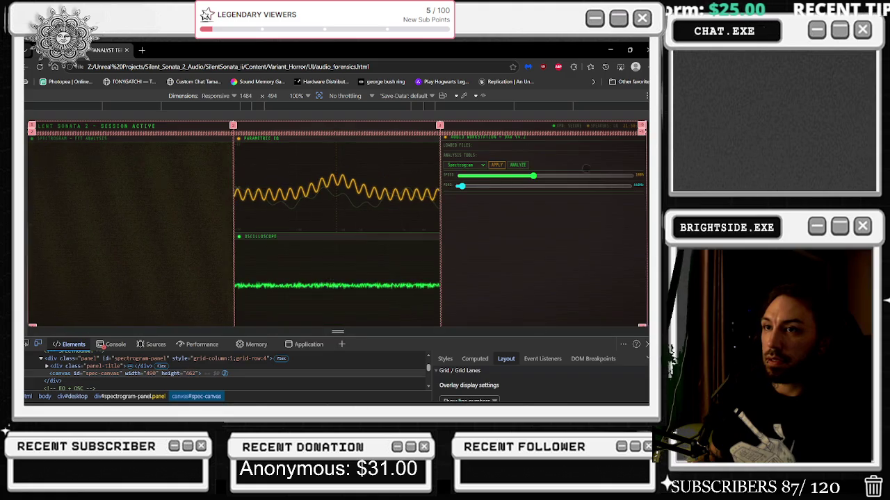
mouse_move(338, 332)
mouse_down()
mouse_move(339, 175)
mouse_move(341, 327)
mouse_move(288, 75)
mouse_up()
drag(337, 154, 338, 335)
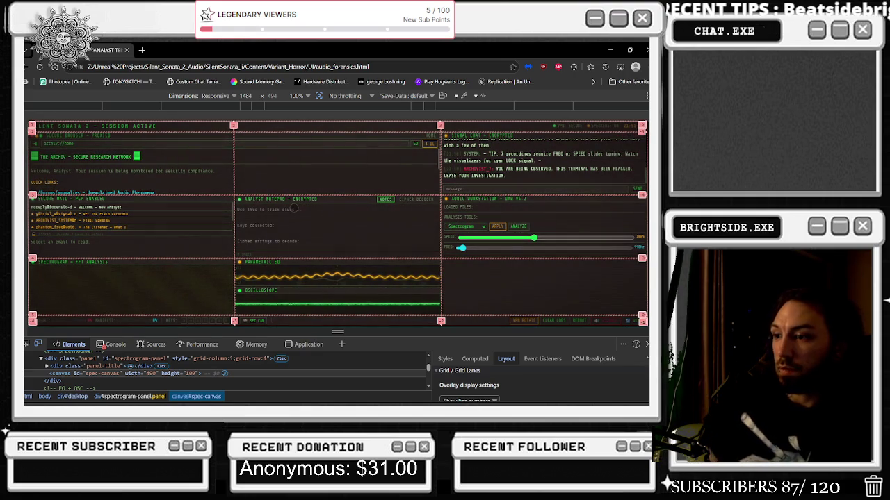
scroll(503, 378, down, 3)
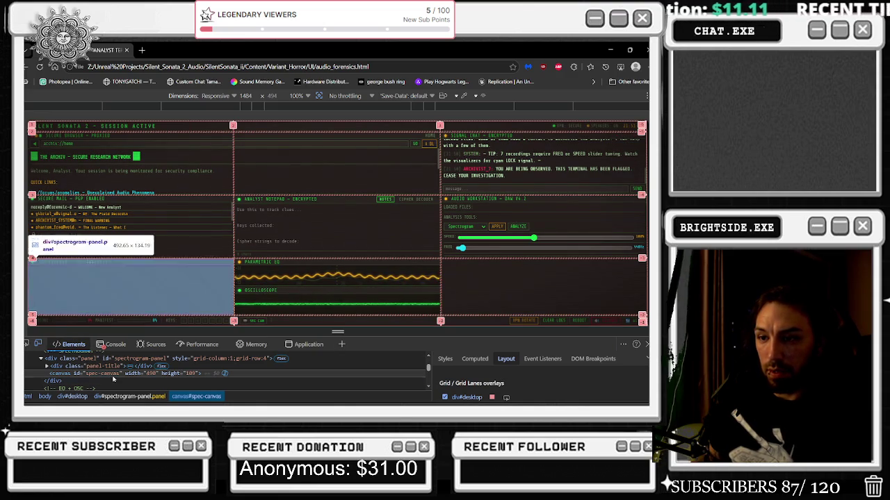
scroll(120, 374, up, 5)
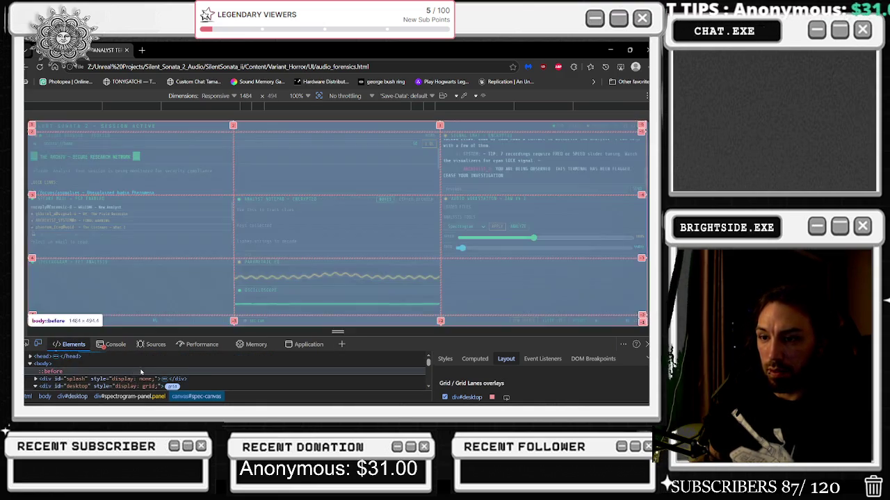
scroll(140, 373, up, 2)
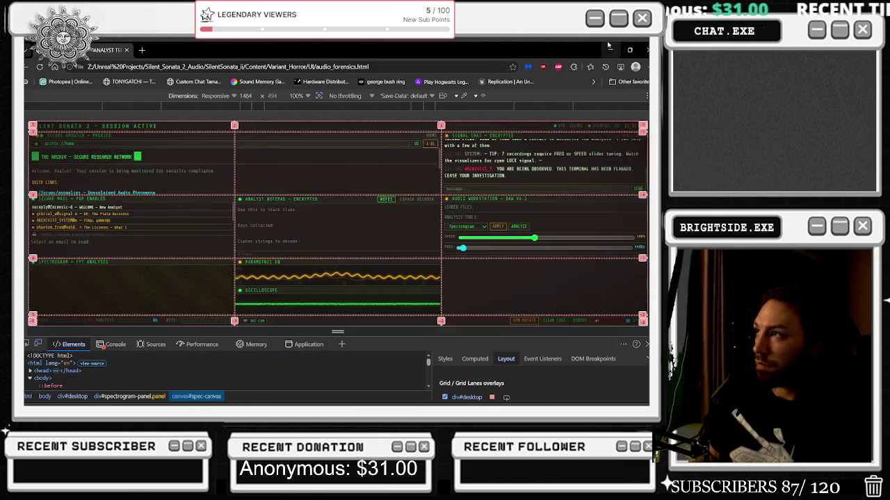
- Hide Chrome and step through the first 'grid' matches in Notepad++, including grid-template-columns
click(610, 50)
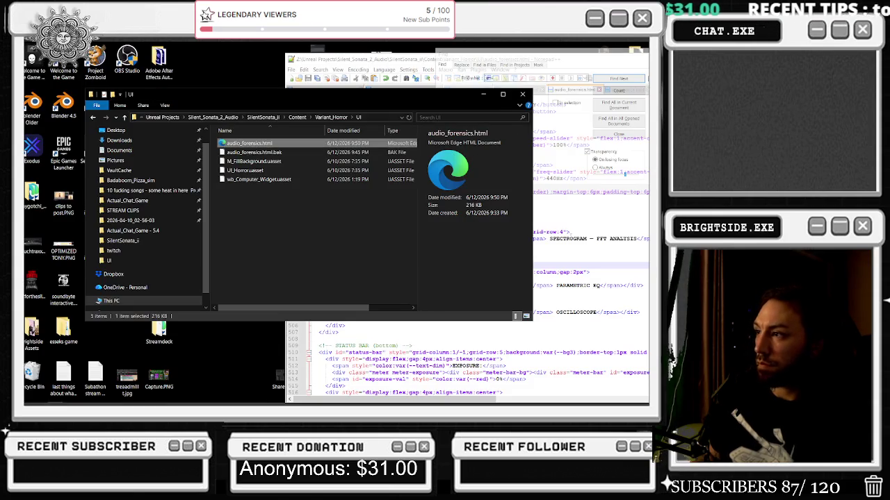
click(629, 81)
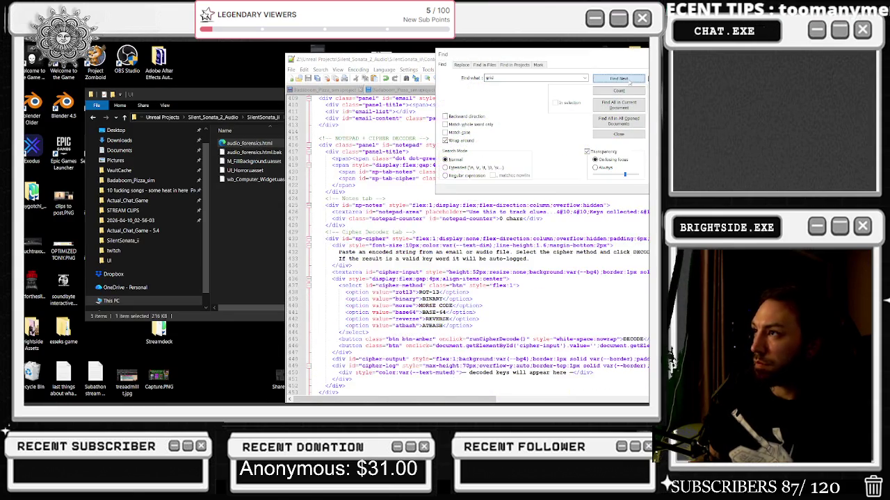
click(619, 79)
click(619, 79)
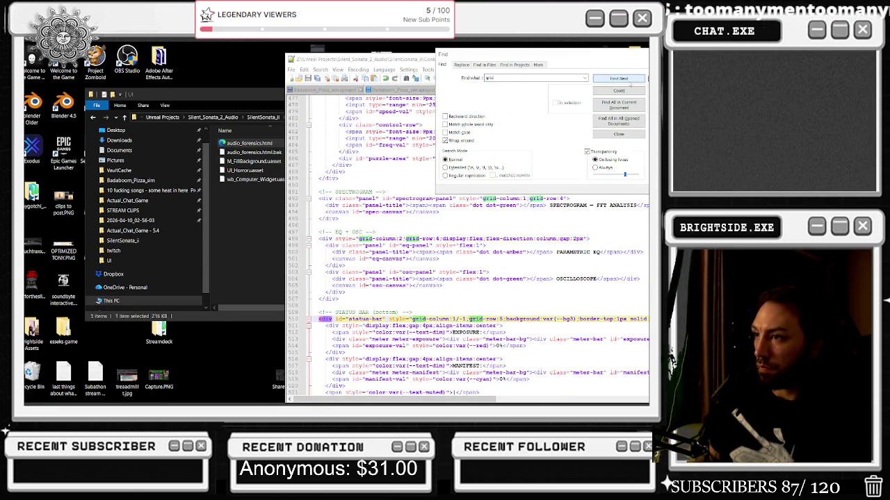
click(619, 79)
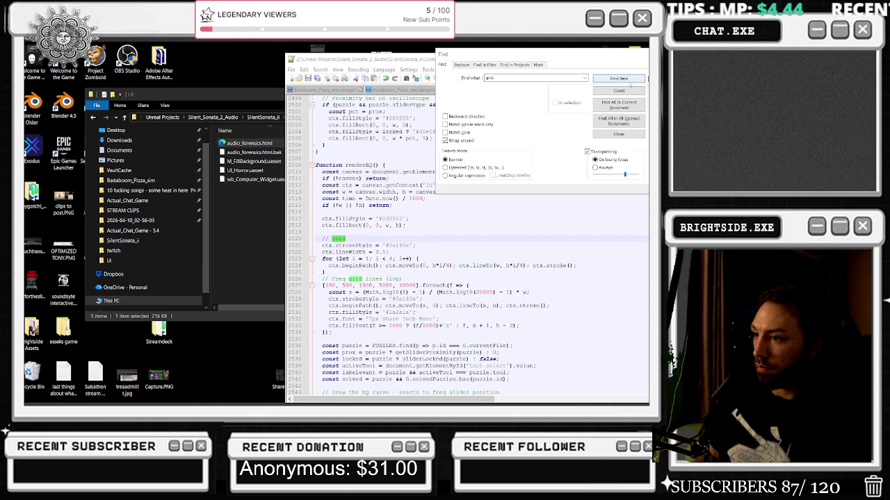
click(618, 78)
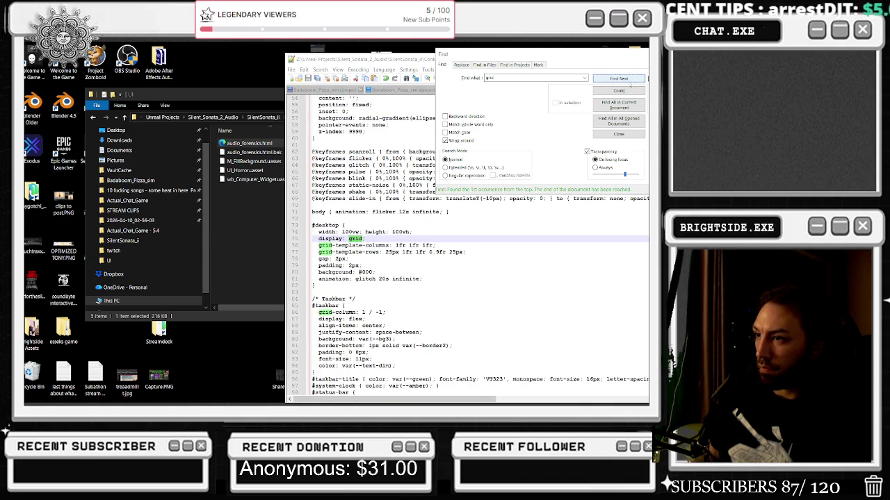
click(619, 79)
click(619, 78)
click(619, 78)
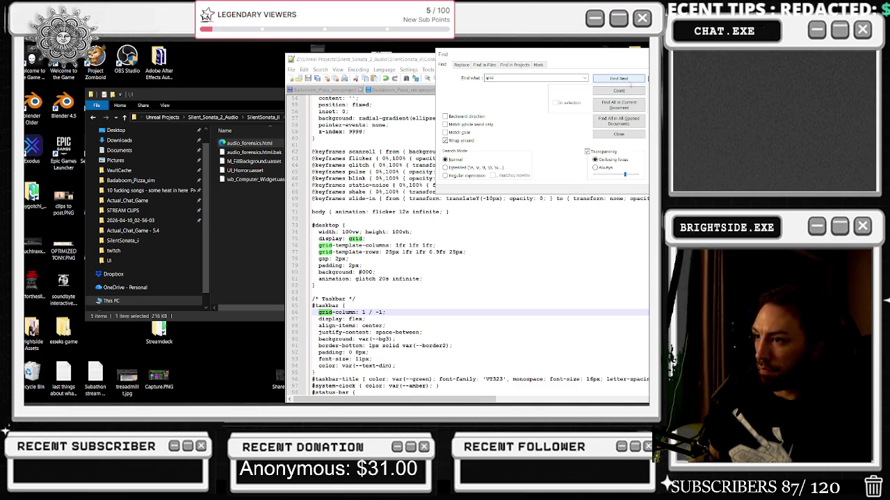
- Continue through the status bar, browser, chat and email panels' grid rules, then bring Chrome back
click(629, 82)
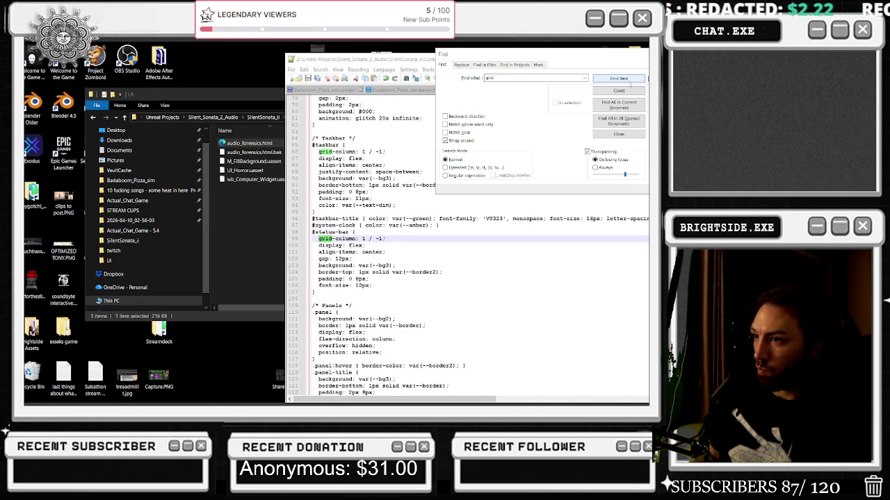
click(630, 82)
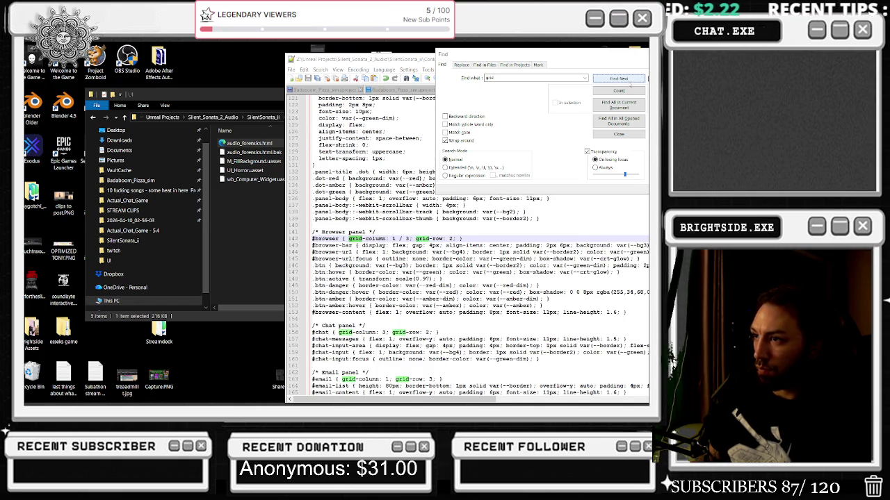
click(630, 82)
click(629, 81)
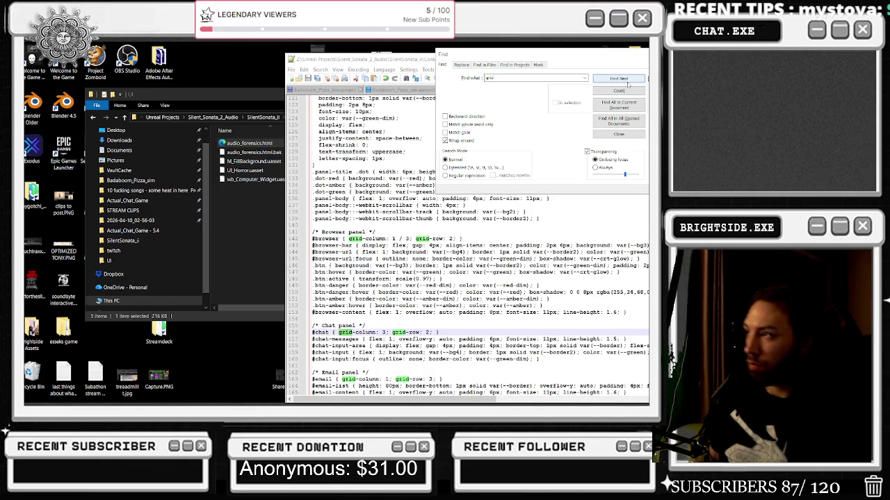
click(629, 82)
click(629, 81)
click(263, 400)
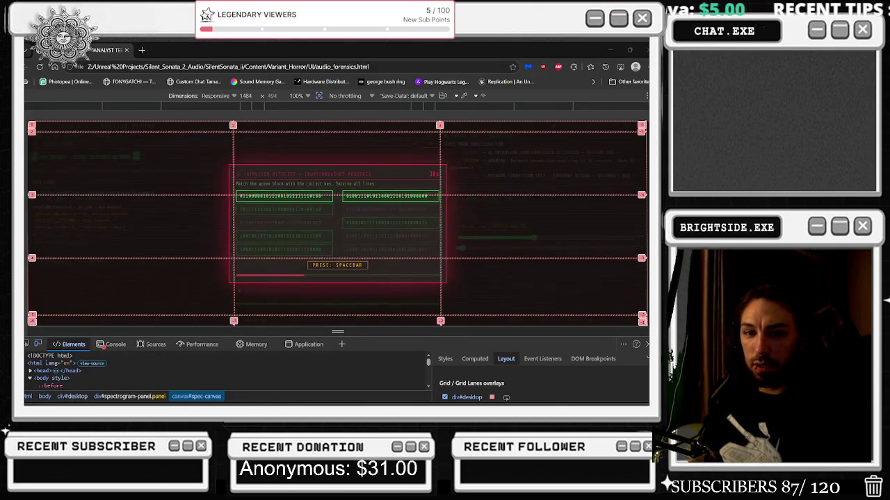
- In a new Edge tab, type 'display flex on html would mean that the grid changes depending on the dimensions?' unsent, then return to Notepad++
click(142, 51)
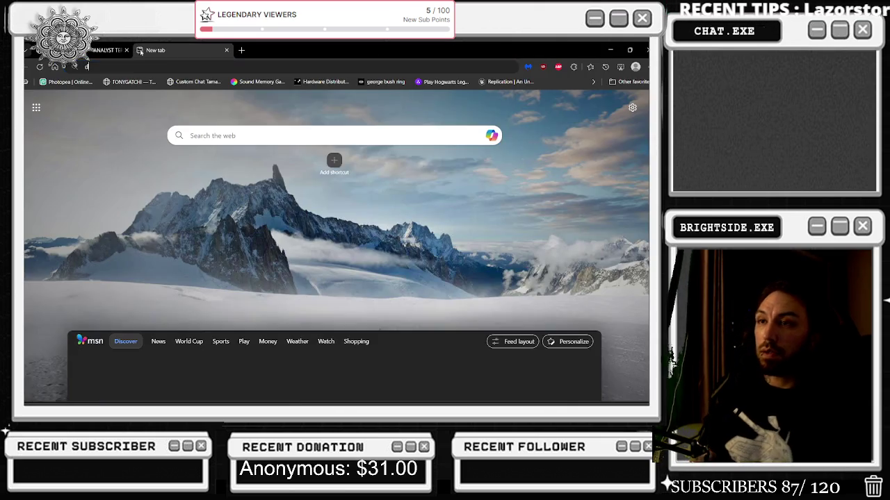
text(display flex on)
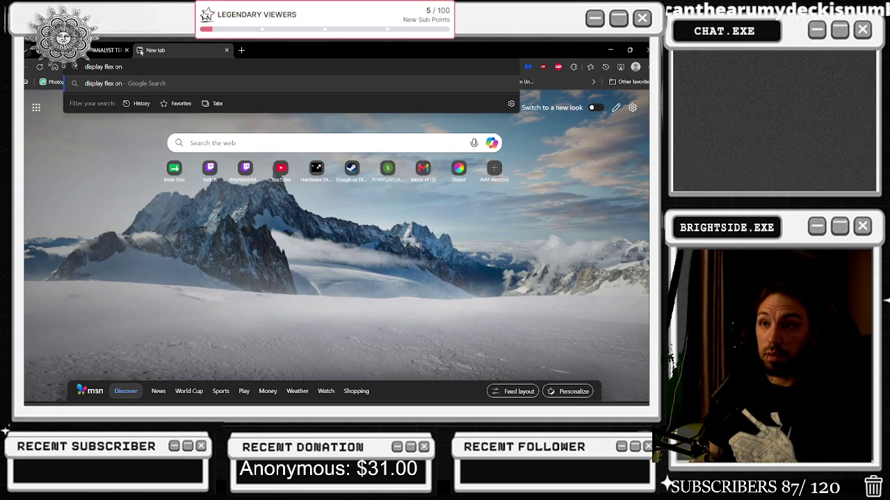
text( html )
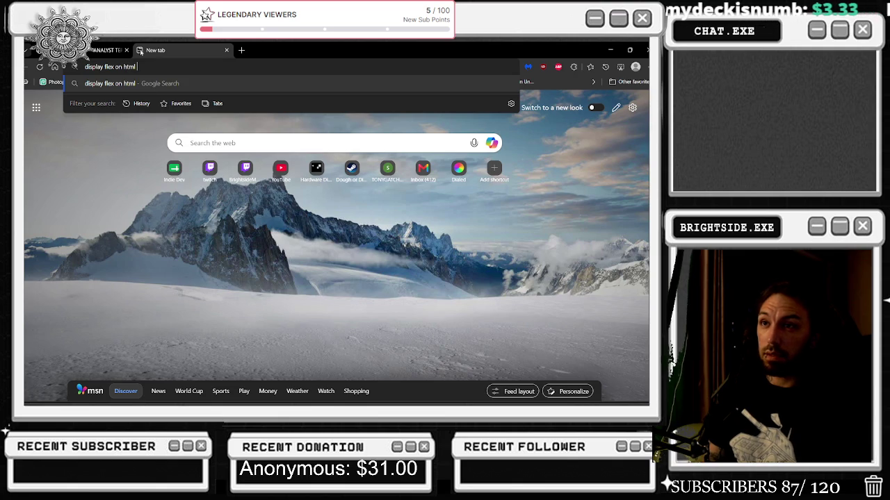
text(would mean that )
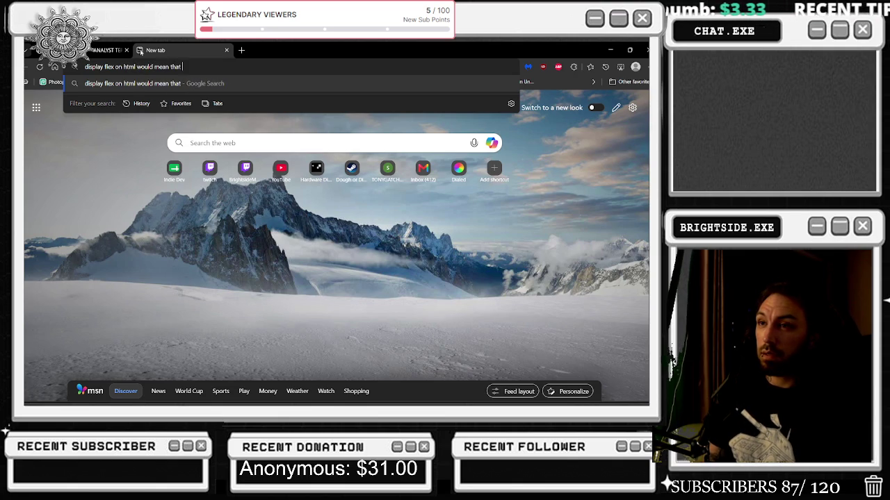
text(the grid c)
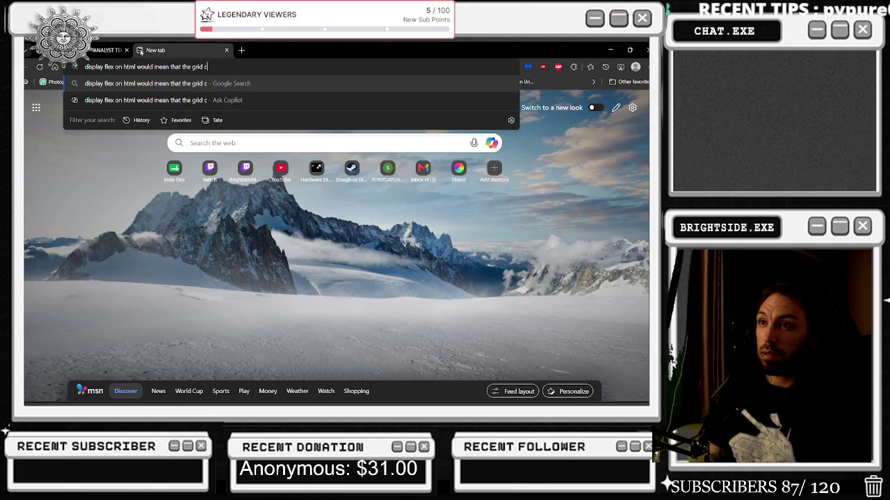
text(hanges depend)
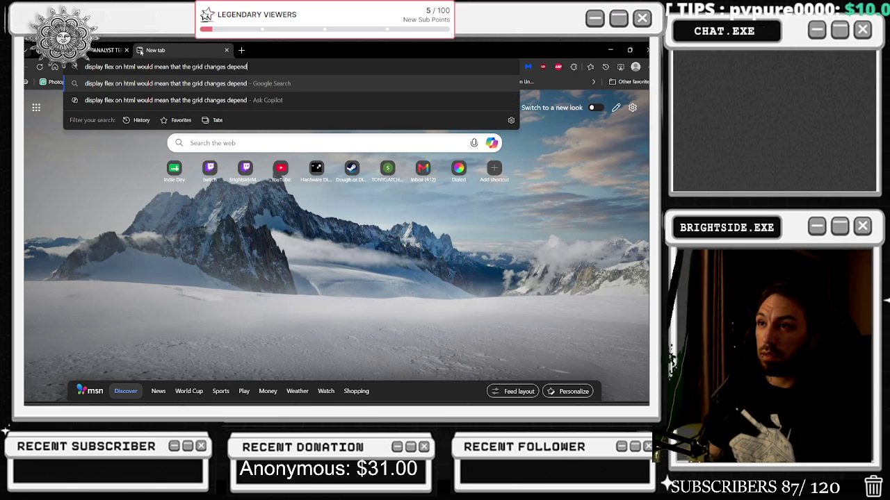
text(ing on the dimensions?)
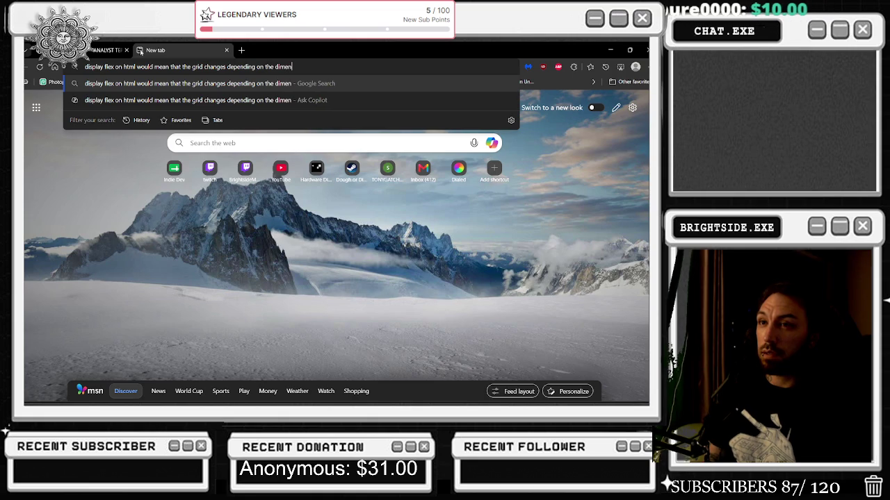
key(alt+Tab)
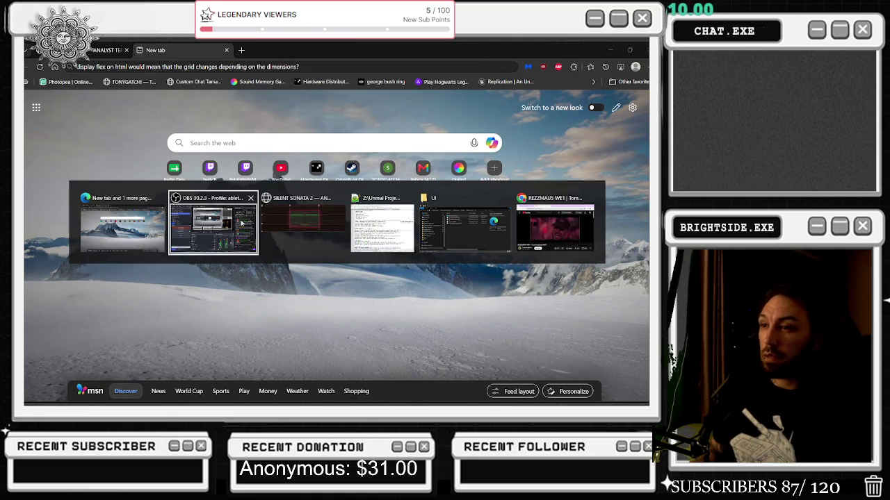
key(Tab)
key(Tab)
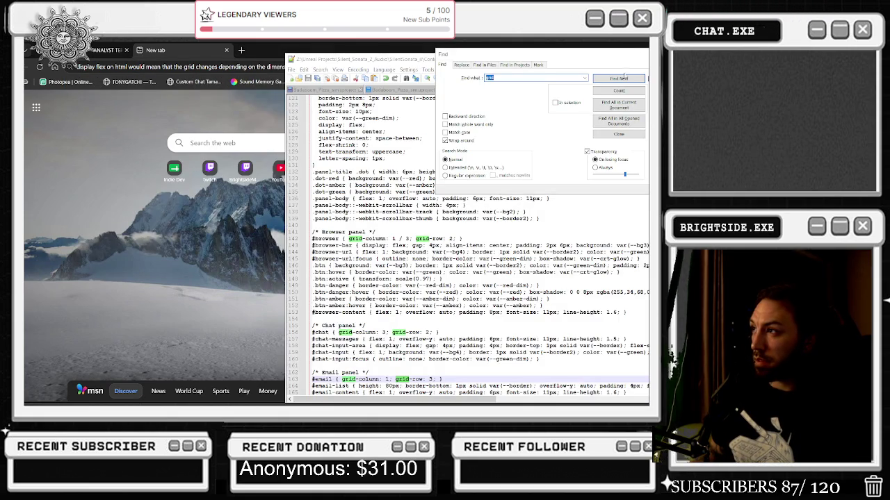
- Step through the grid rules of the notepad, workstation, spectrogram, EQ-oscilloscope, meters, room and security panels and the inline div styles
click(623, 78)
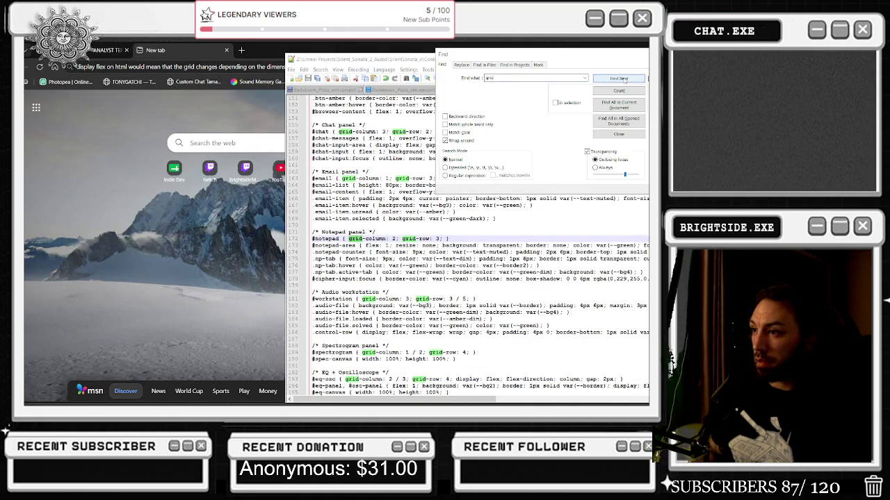
click(624, 79)
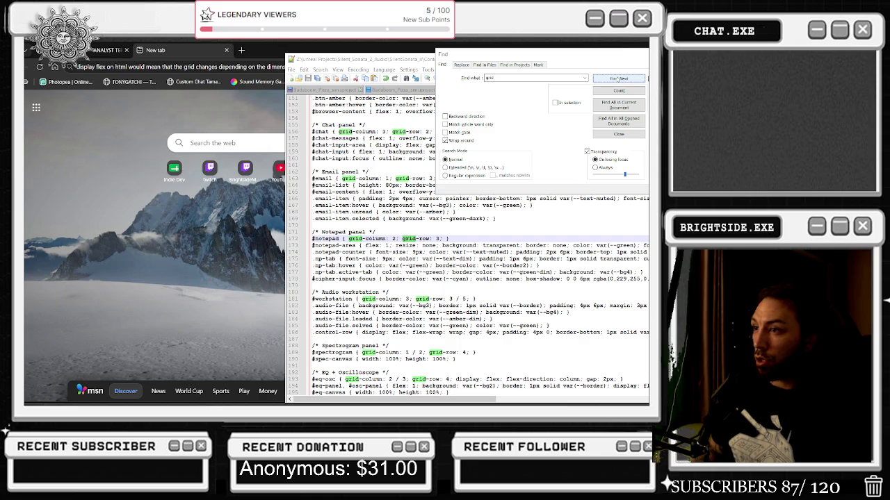
click(620, 79)
click(620, 79)
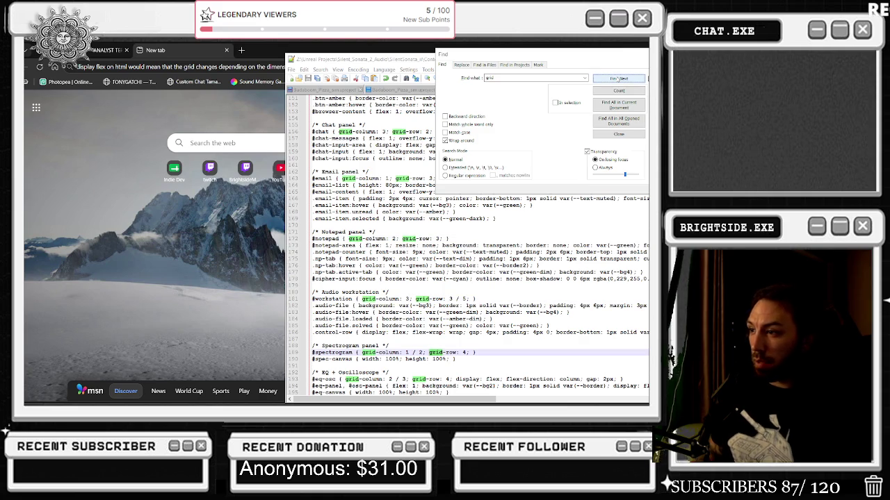
click(620, 79)
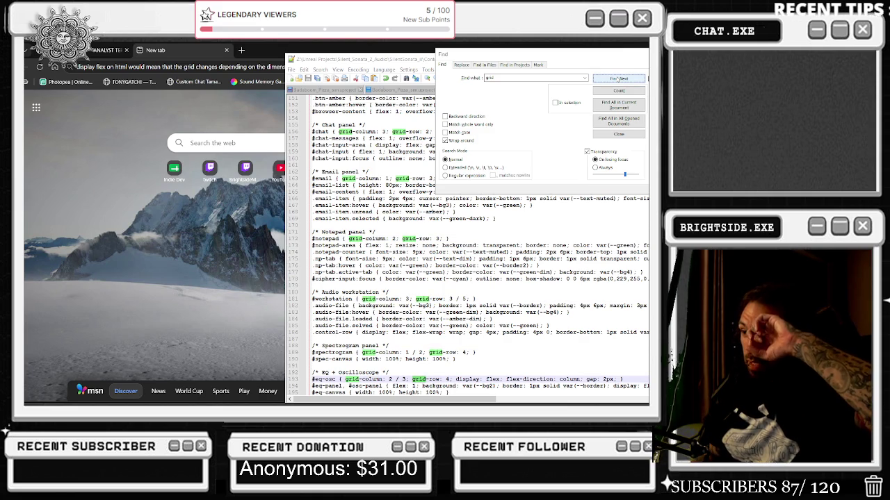
click(619, 78)
click(619, 78)
click(619, 79)
click(619, 79)
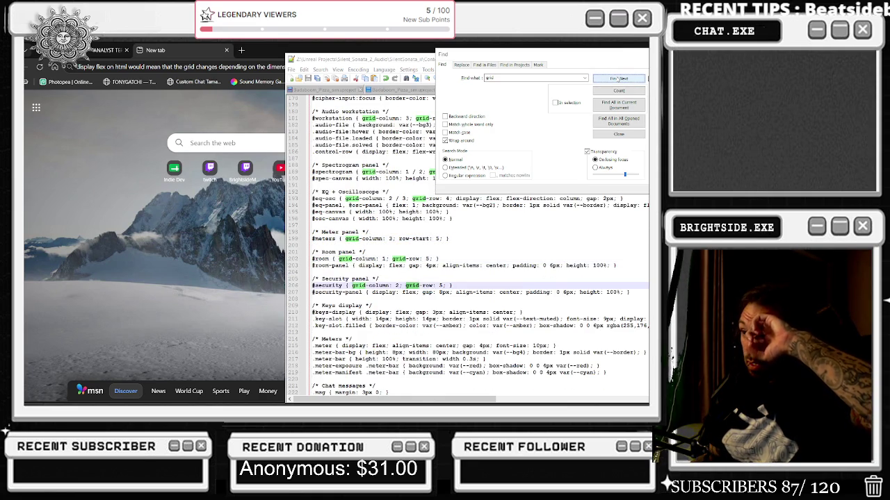
click(618, 79)
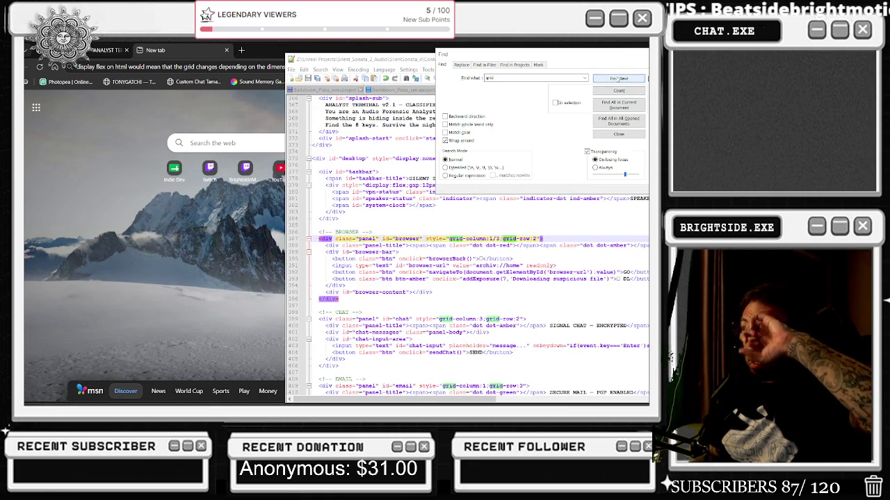
click(619, 78)
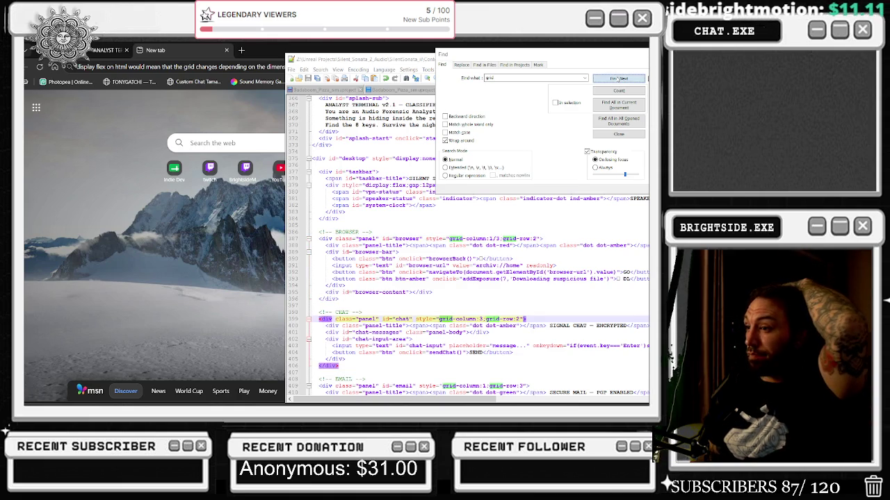
click(618, 79)
click(618, 79)
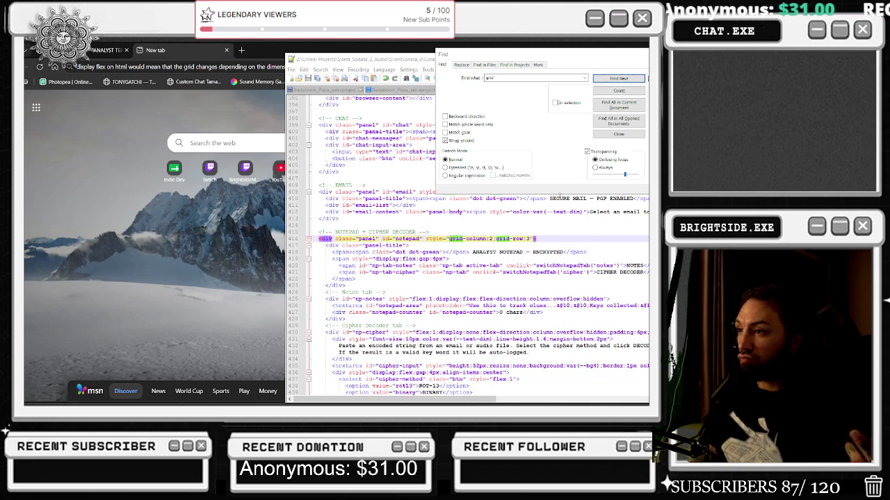
- Review the workstation, spectrogram, EQ-oscilloscope and status bar grid-column/grid-row placements, then select 'flex' on line 511
click(602, 82)
click(600, 82)
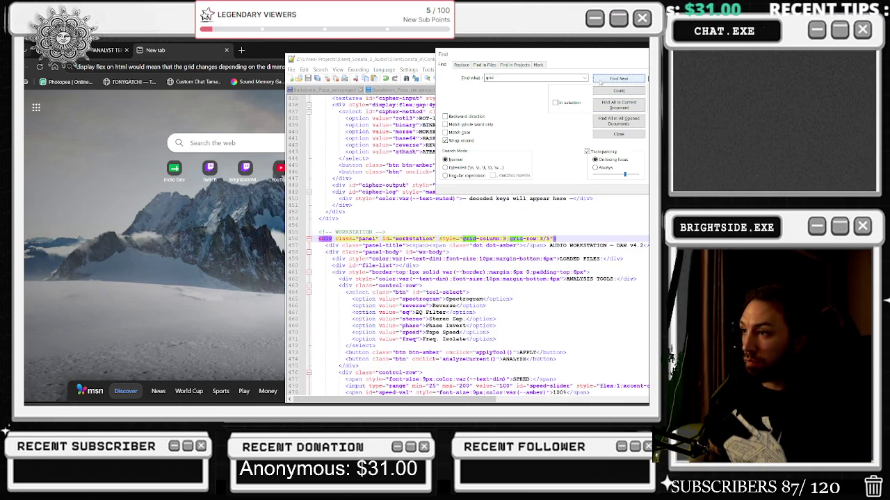
click(600, 81)
click(602, 80)
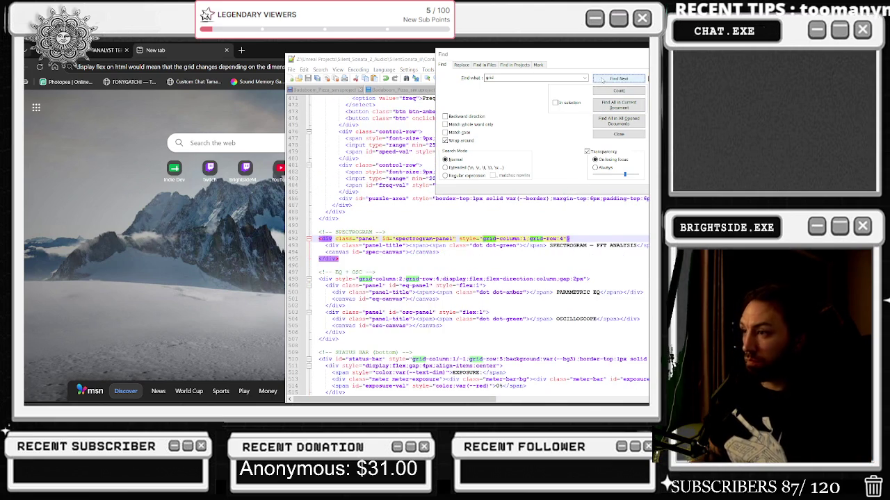
click(602, 79)
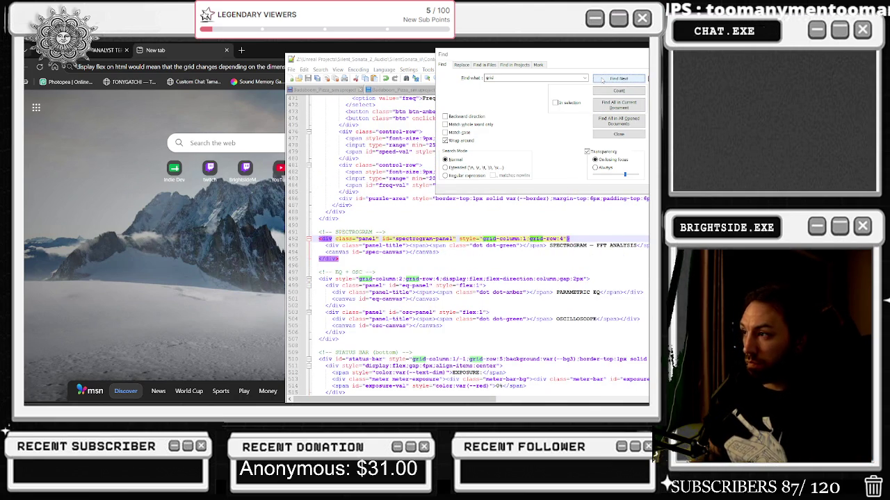
click(603, 80)
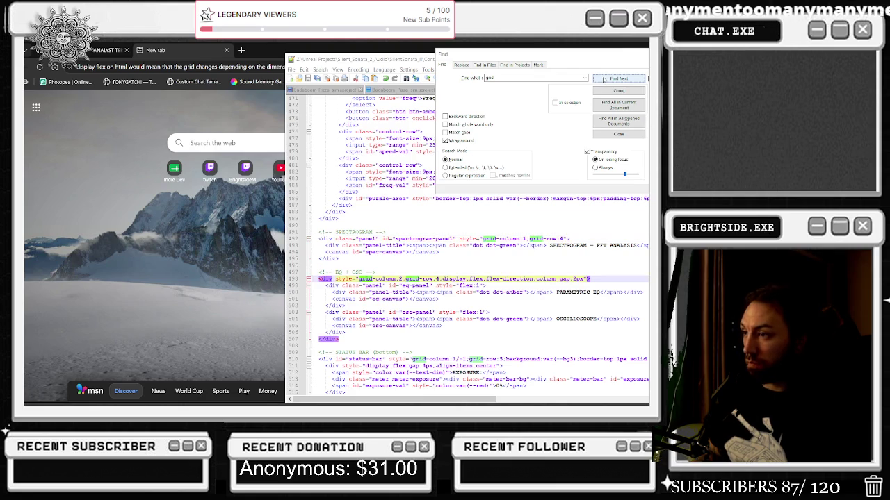
click(604, 79)
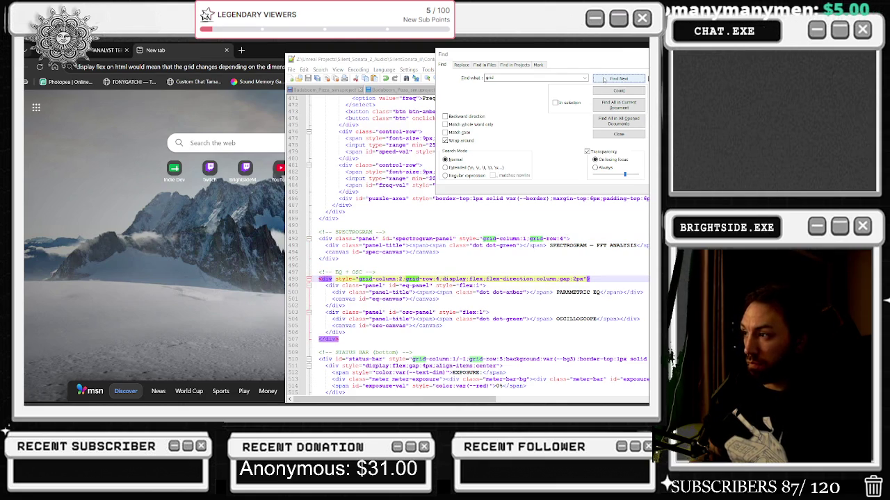
click(609, 78)
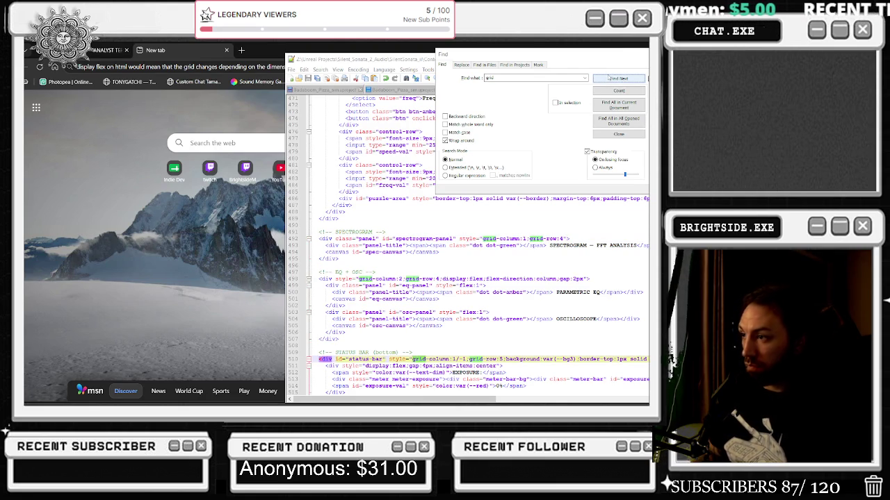
click(609, 77)
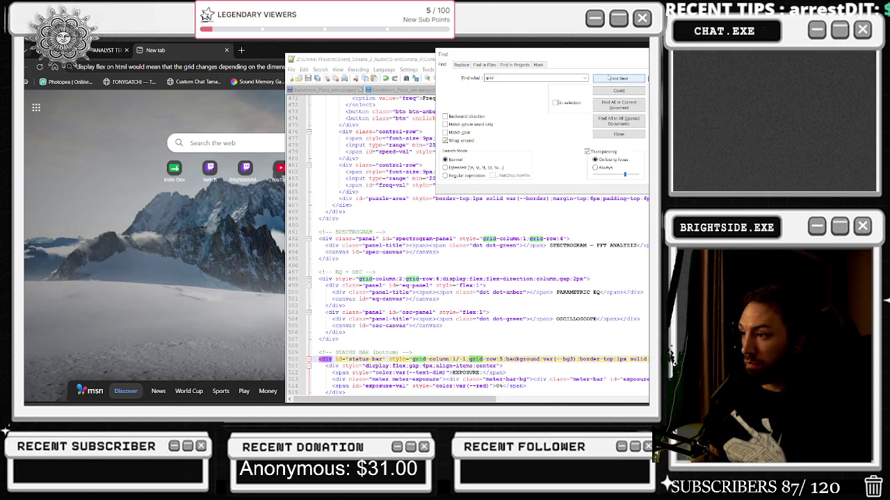
scroll(554, 256, down, 2)
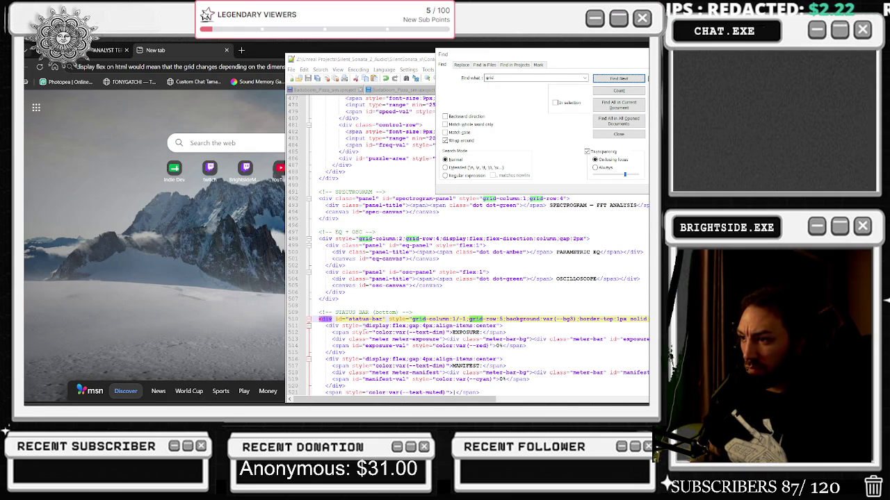
double_click(400, 325)
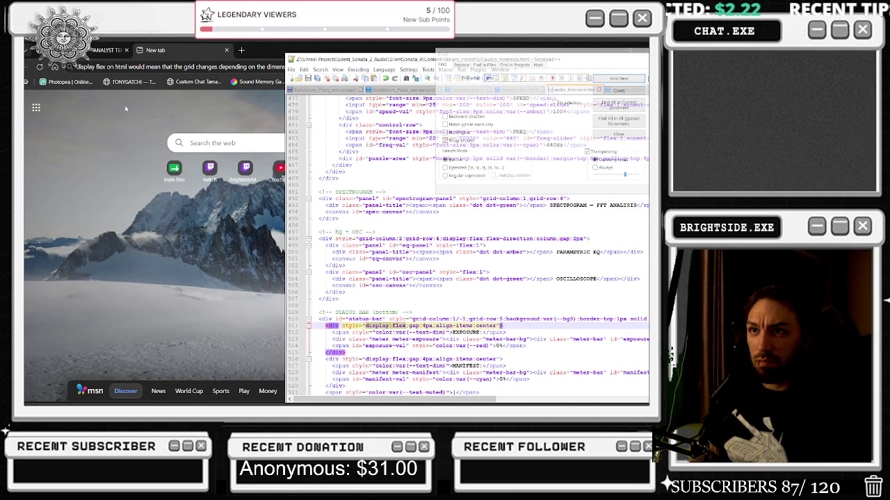
click(93, 66)
- Correct the query to 'display:flex on html would mean that the grid changes depending on the dimensions?' and search
click(97, 66)
text(:flex)
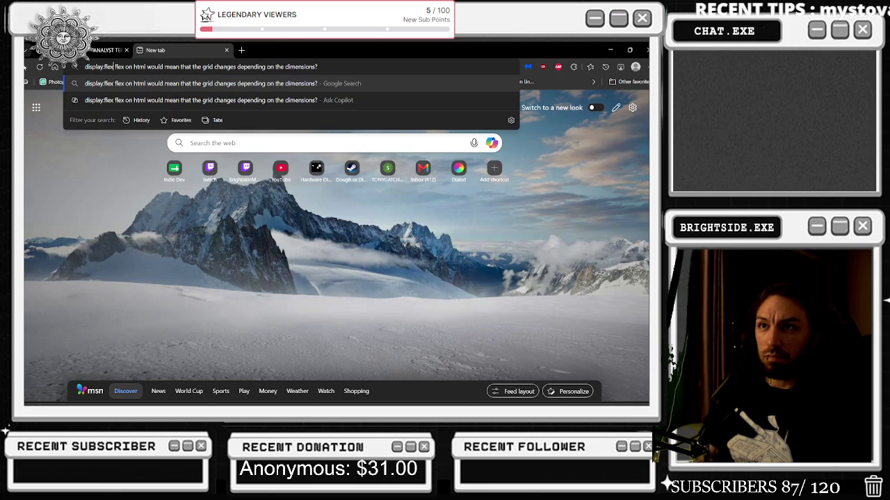
key(Delete)
key(Delete)
key(Delete)
key(Return)
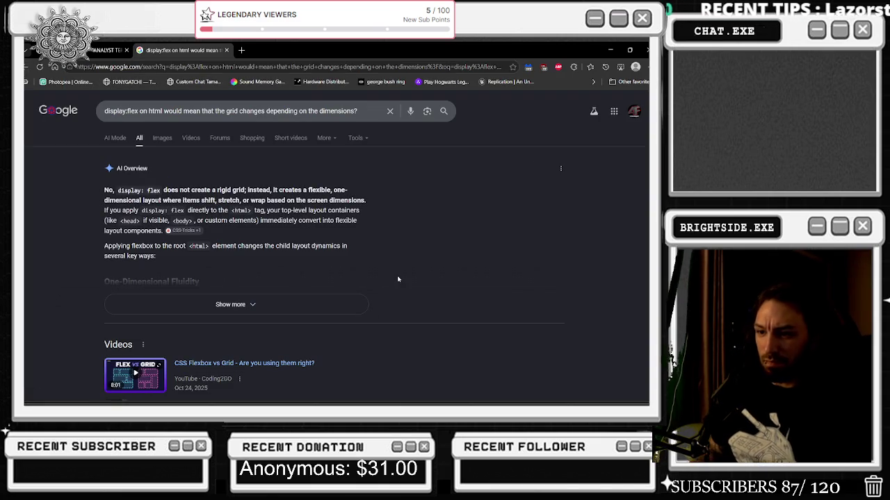
- Expand and read through the AI Overview's answer on flexbox versus grid
scroll(356, 291, down, 1)
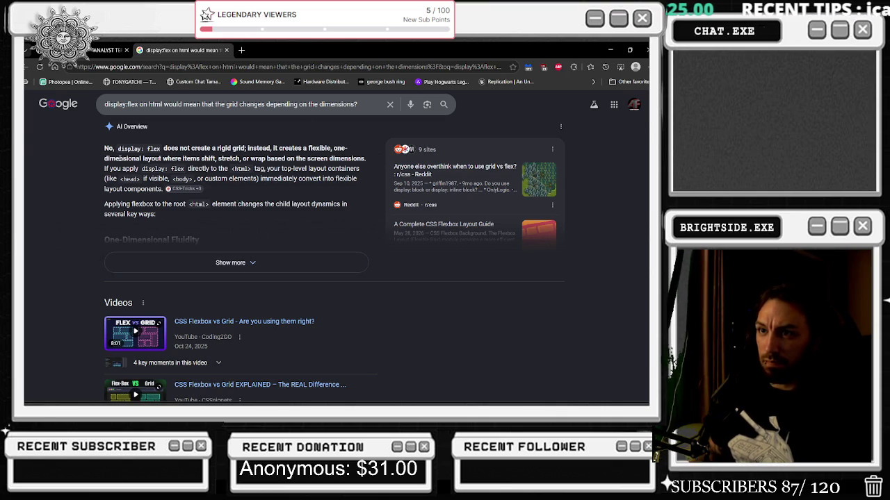
mouse_move(114, 159)
mouse_down()
mouse_move(245, 158)
mouse_move(229, 169)
mouse_move(277, 159)
mouse_move(229, 169)
mouse_up()
click(190, 149)
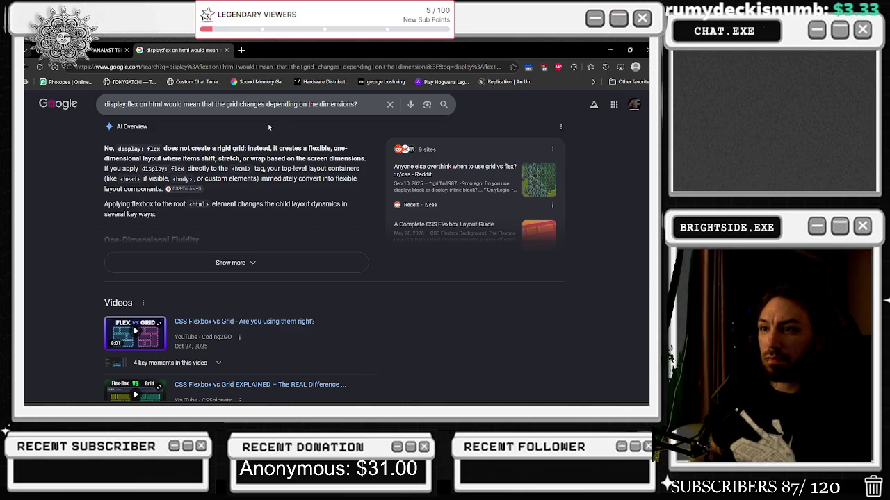
click(179, 267)
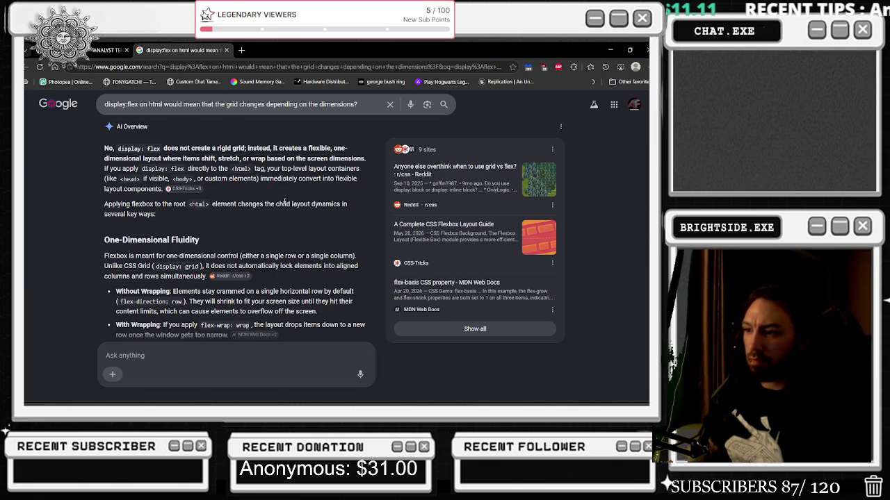
scroll(292, 240, down, 1)
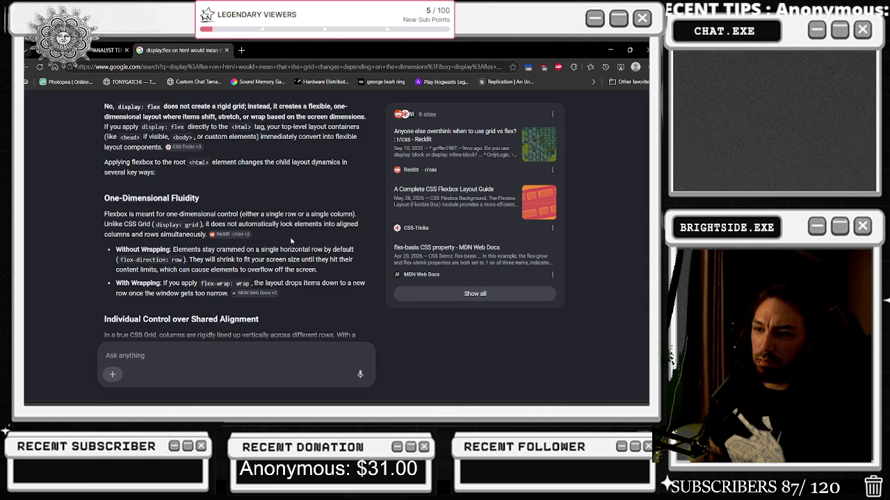
scroll(293, 240, down, 2)
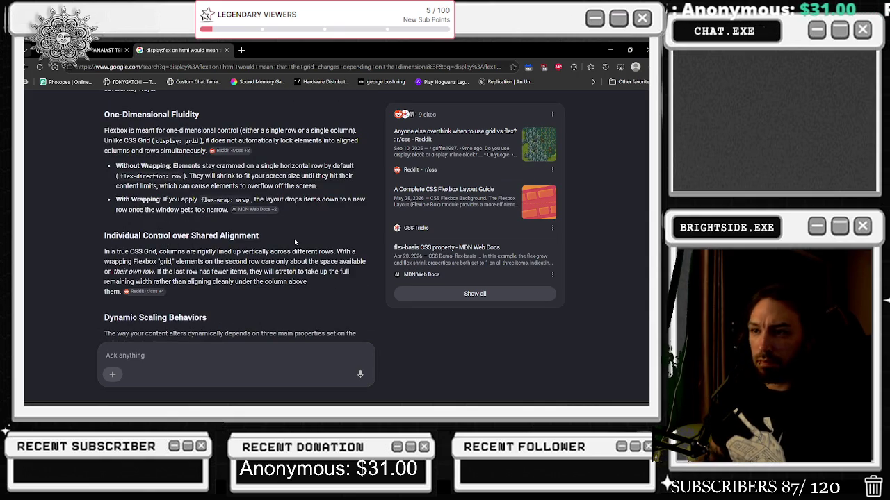
scroll(294, 238, down, 3)
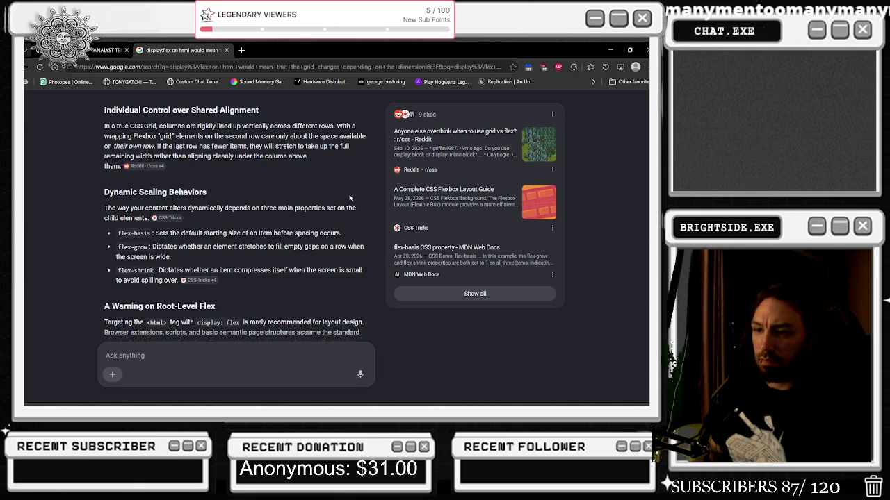
scroll(350, 198, down, 5)
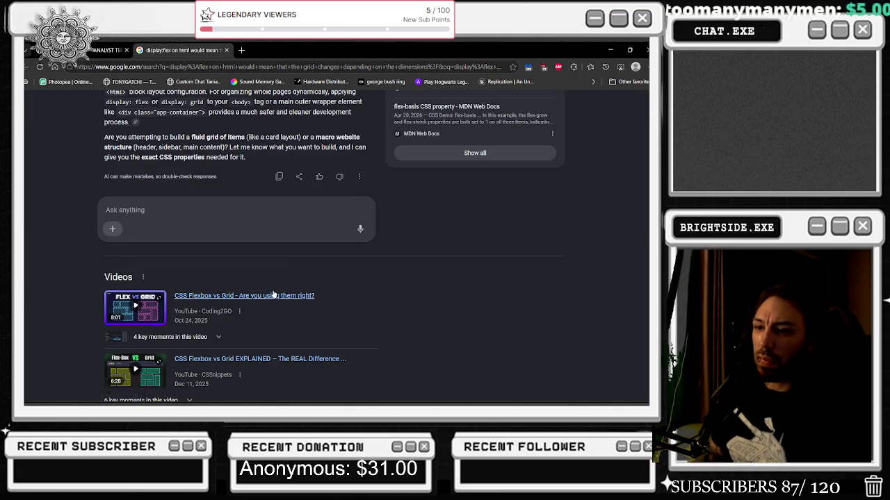
click(209, 304)
- Watch the YouTube video 'CSS Flexbox vs Grid - Are you using them right?' and then pause it
key(ctrl+shift+Tab)
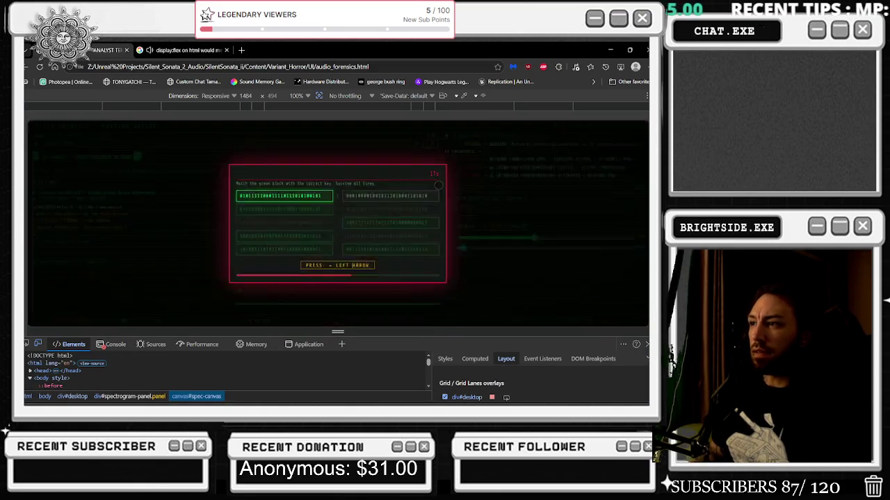
key(alt+Tab)
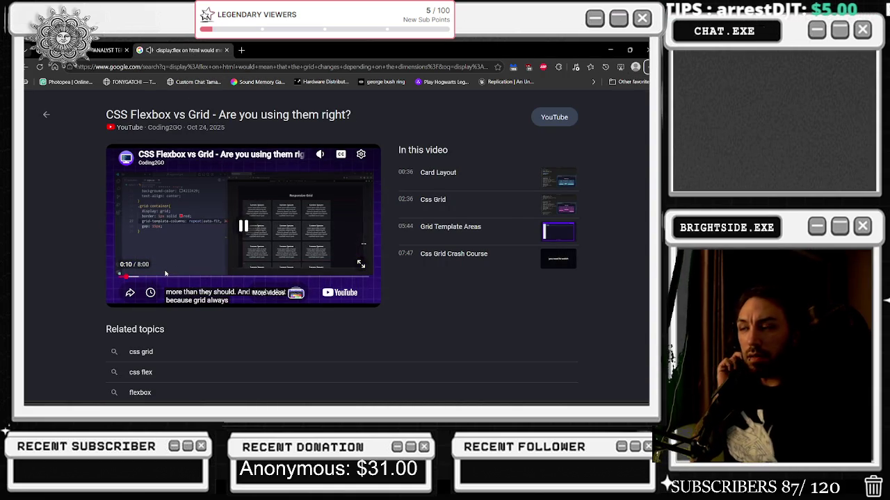
key(alt+Tab)
key(alt+Tab)
key(alt+Tab)
key(alt+Tab)
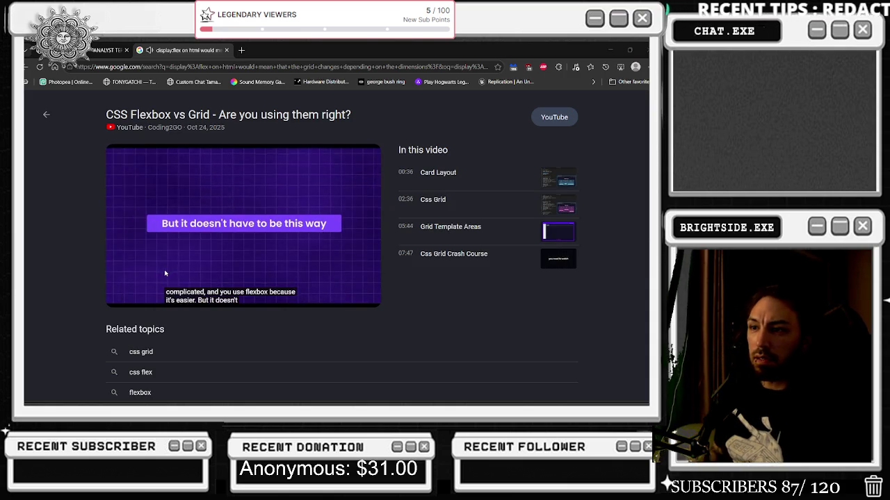
click(158, 144)
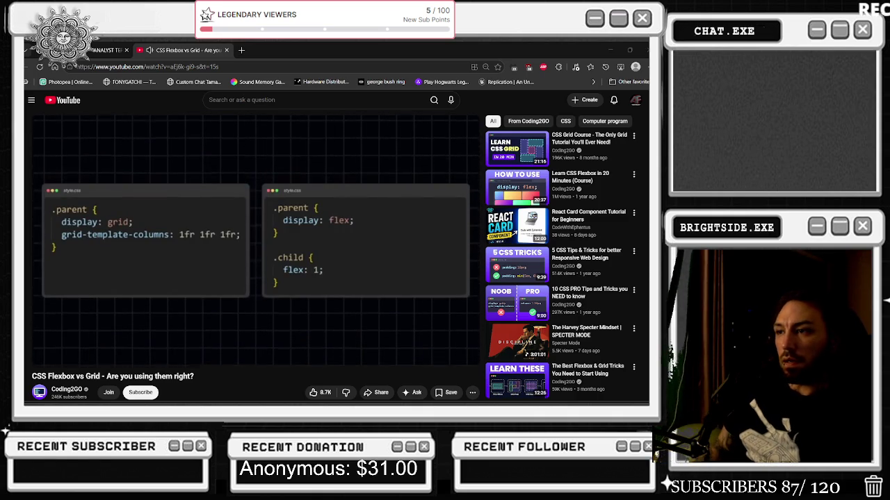
click(333, 163)
- Search Notepad++ for 'grid-template' to land on the #desktop rule's grid-template-columns: 1fr 1fr 1fr
key(alt+Tab)
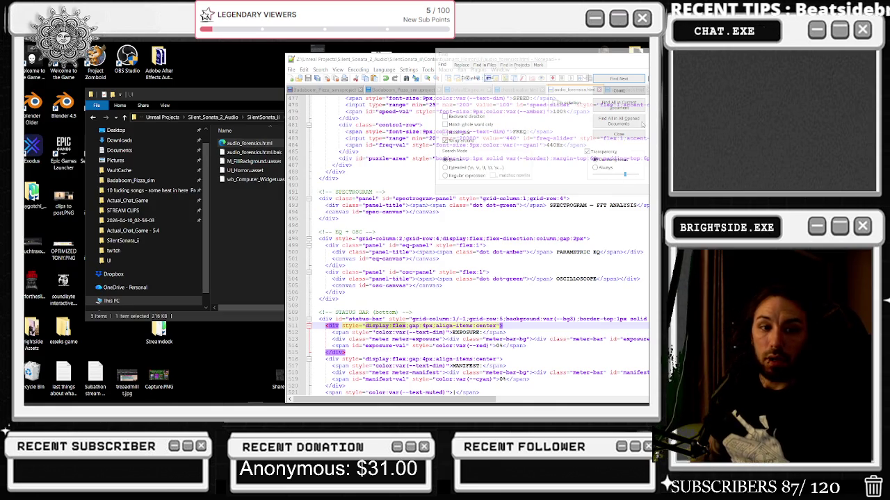
key(ctrl+f)
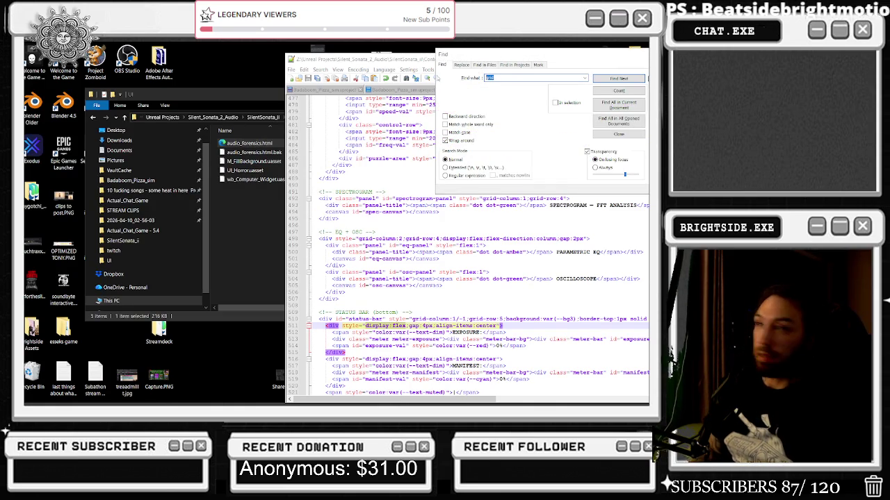
text(grid-template)
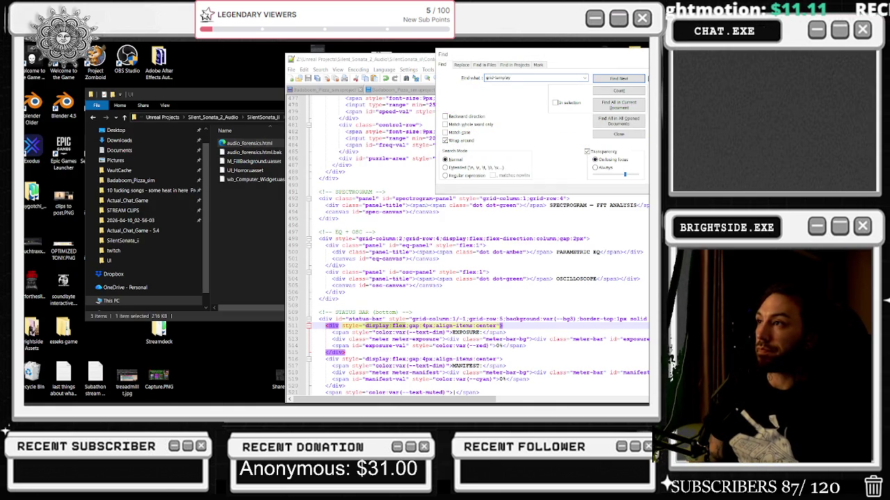
key(Return)
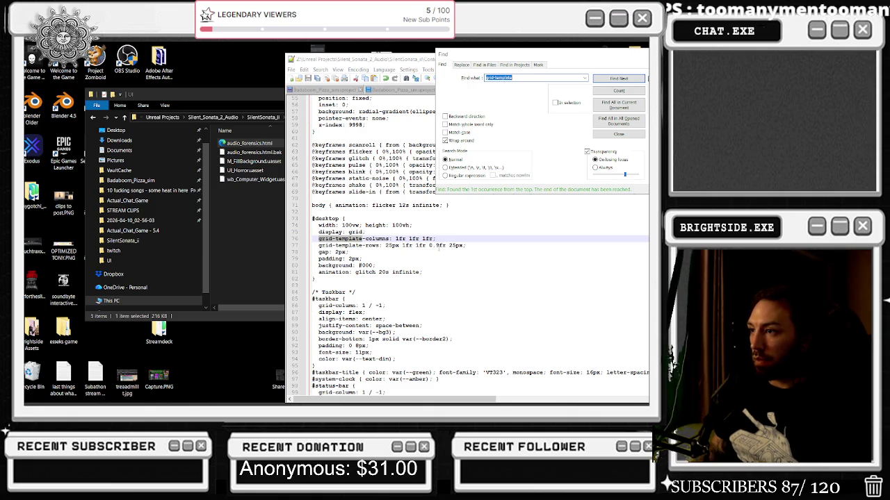
double_click(433, 246)
text(1)
click(446, 258)
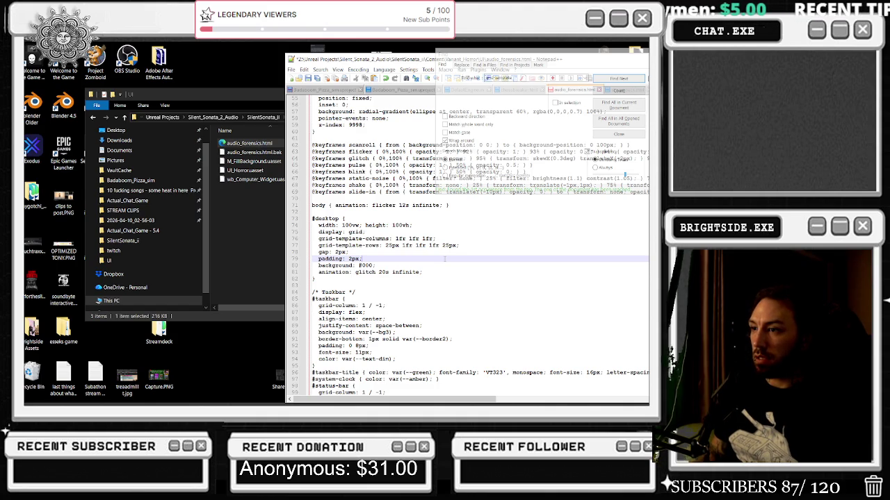
click(603, 79)
click(604, 79)
click(604, 78)
click(604, 79)
click(604, 79)
click(604, 78)
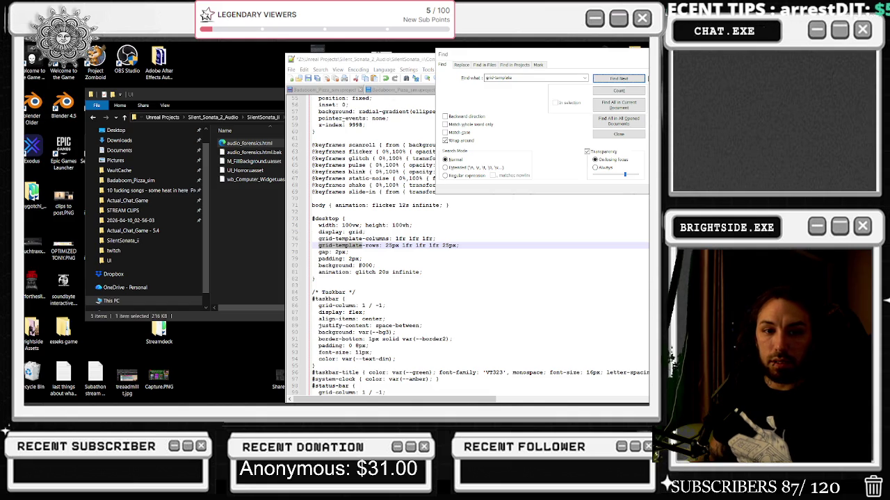
key(ctrl+f)
text(display)
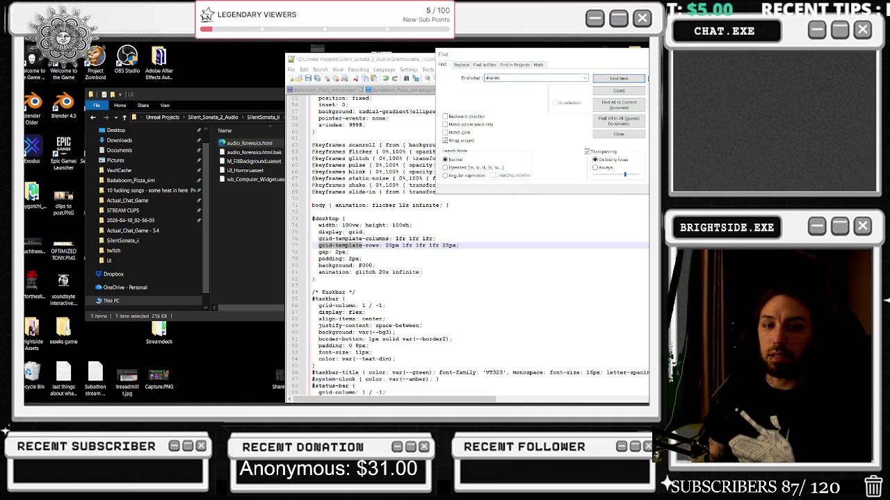
text(: flex)
key(Return)
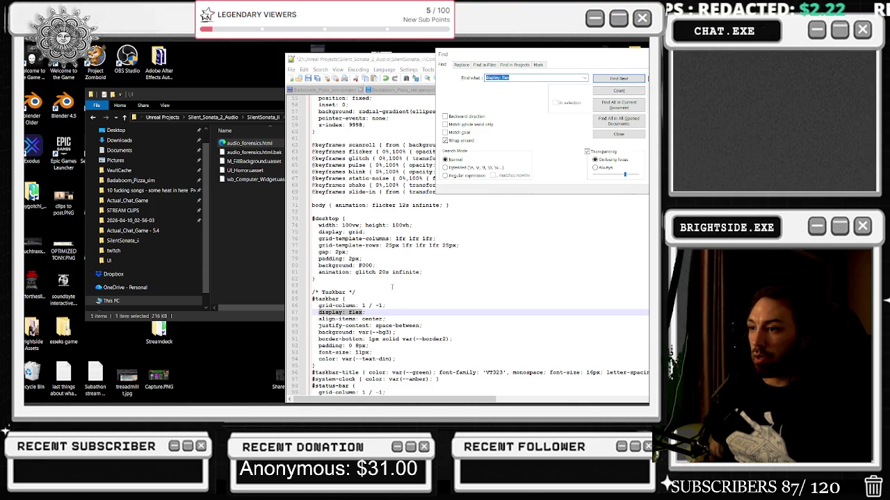
click(606, 82)
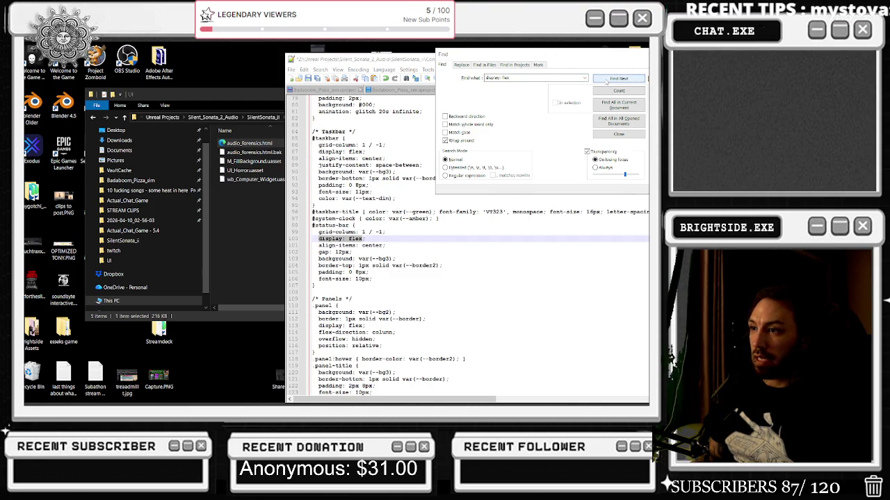
click(606, 82)
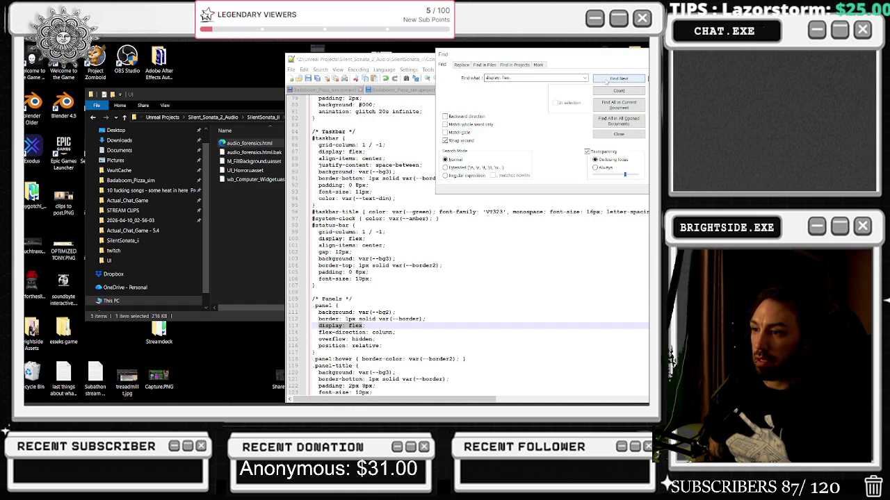
click(607, 81)
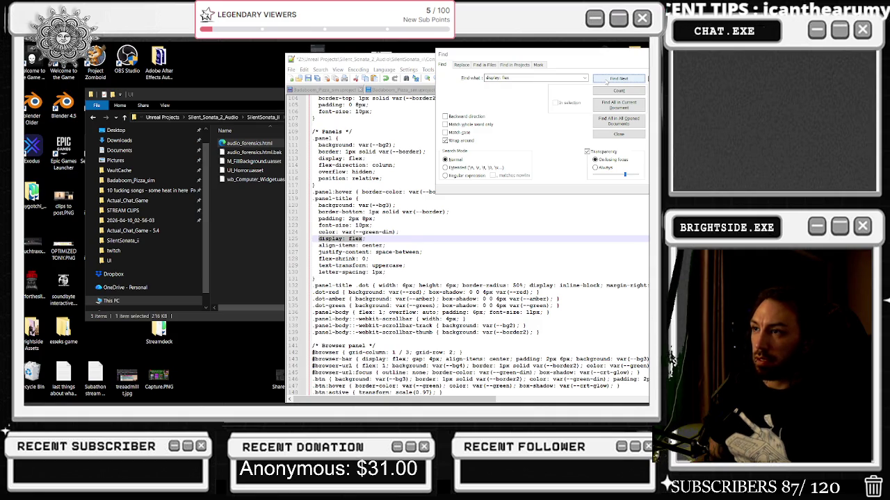
click(606, 81)
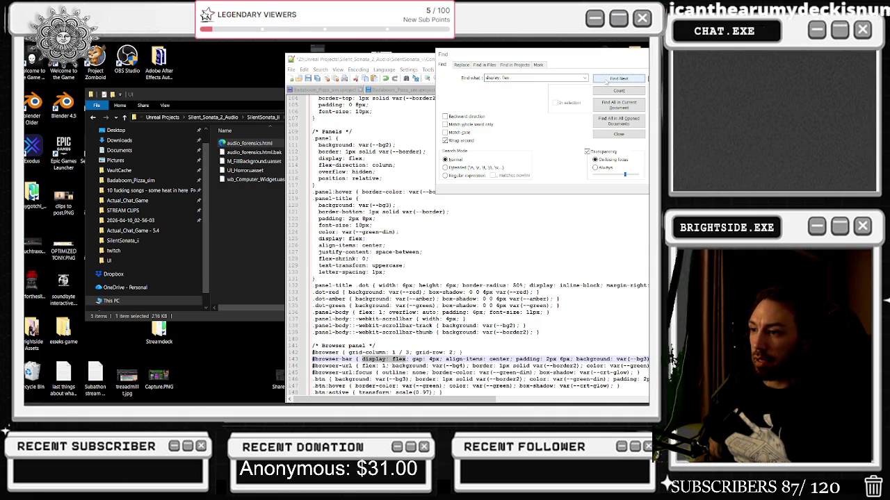
click(607, 81)
click(607, 81)
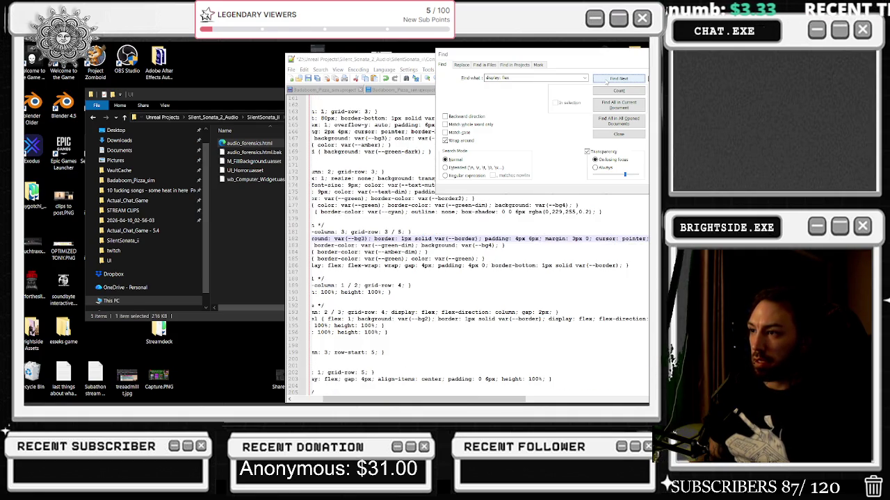
click(607, 81)
click(607, 81)
click(607, 81)
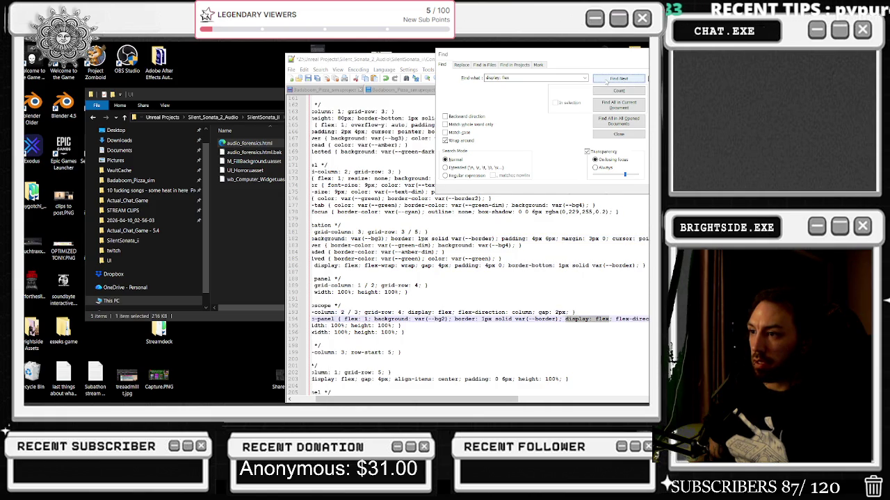
click(607, 81)
click(607, 81)
click(607, 82)
click(607, 81)
click(606, 81)
click(607, 81)
click(607, 81)
click(607, 81)
click(607, 81)
click(607, 81)
click(607, 81)
click(607, 81)
click(607, 81)
click(607, 81)
click(607, 81)
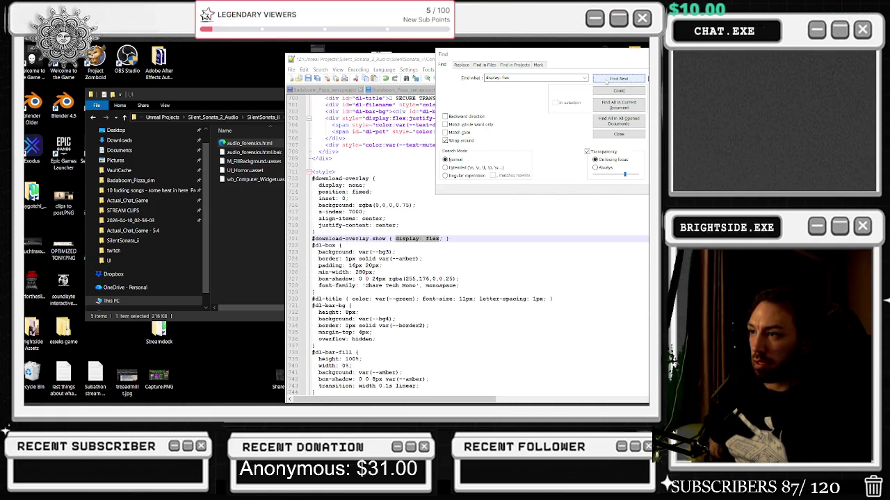
click(607, 82)
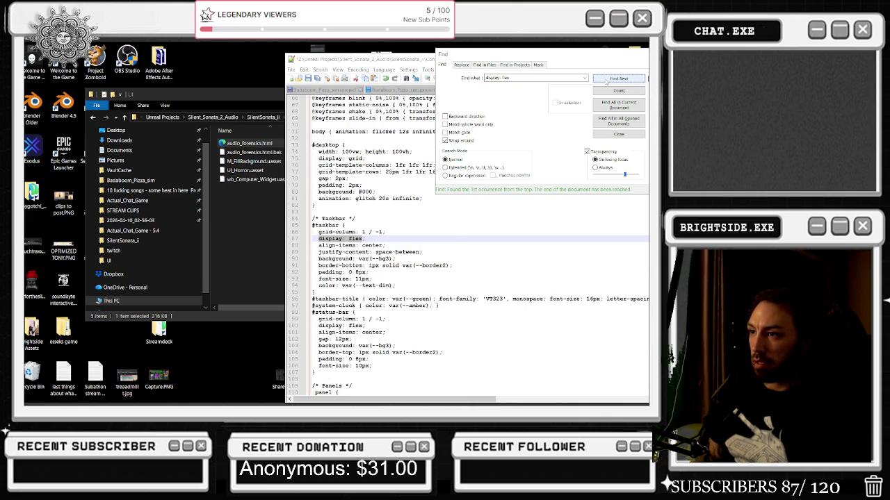
click(607, 81)
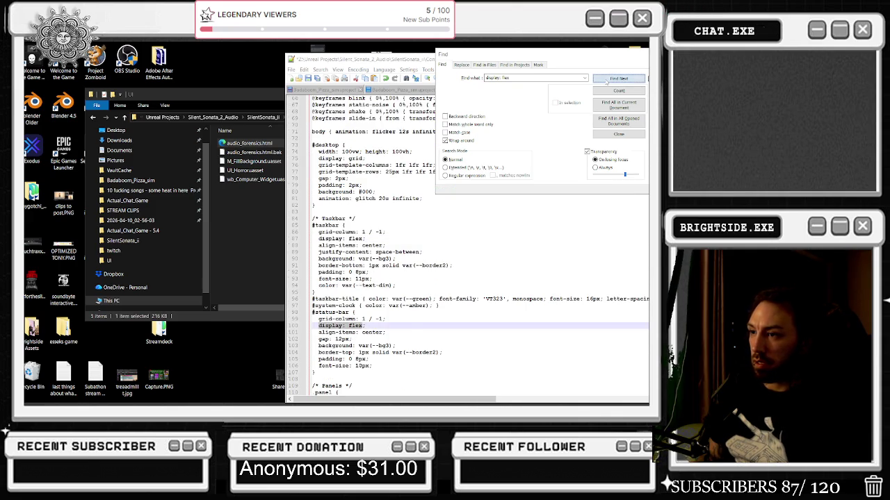
click(606, 81)
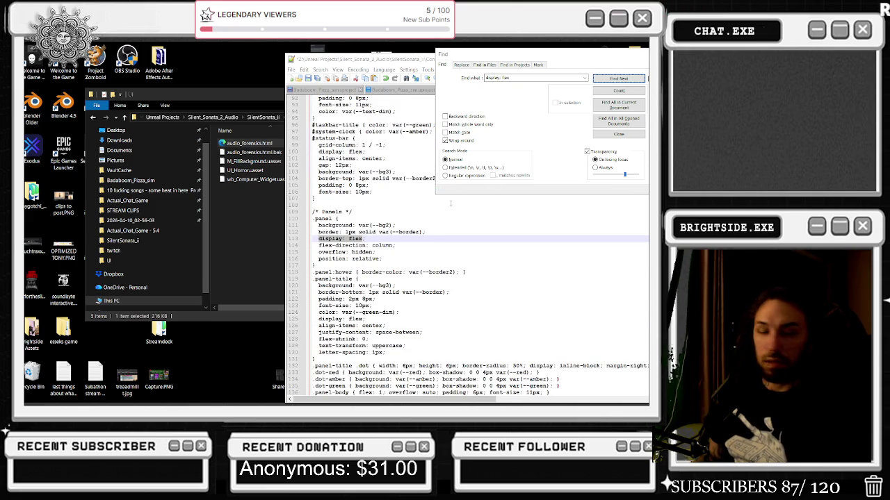
click(360, 238)
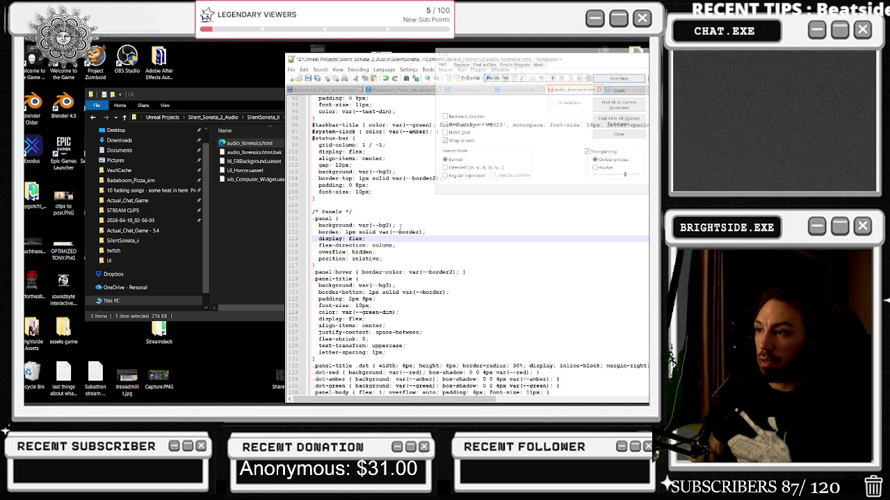
drag(411, 244, 313, 239)
key(ctrl+c)
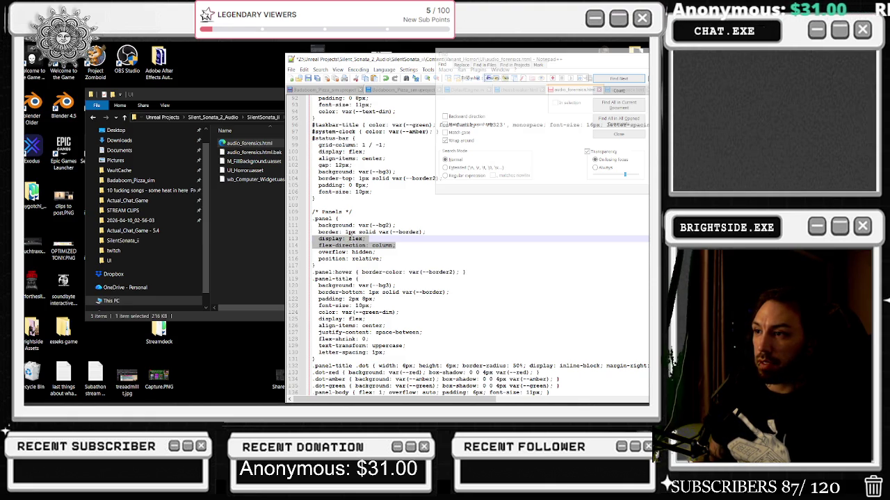
- In the .panel rule, change display to grid and replace flex-direction with grid-template-columns: 1fr 1fr 1fr
click(364, 239)
key(BackSpace)
key(BackSpace)
key(BackSpace)
text(grid)
click(395, 245)
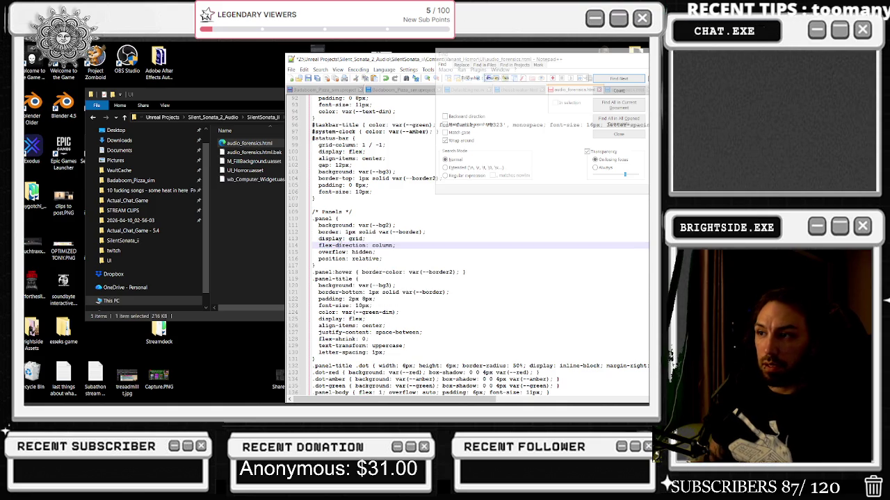
drag(366, 245, 323, 245)
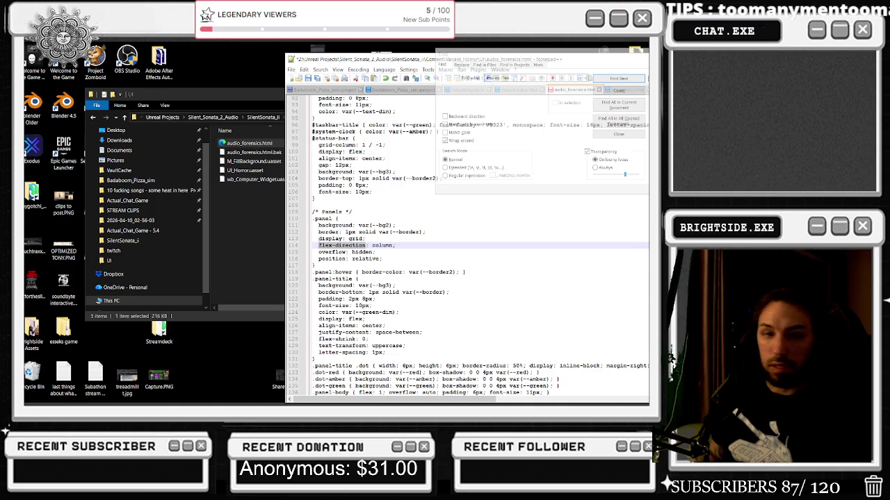
text(grid-)
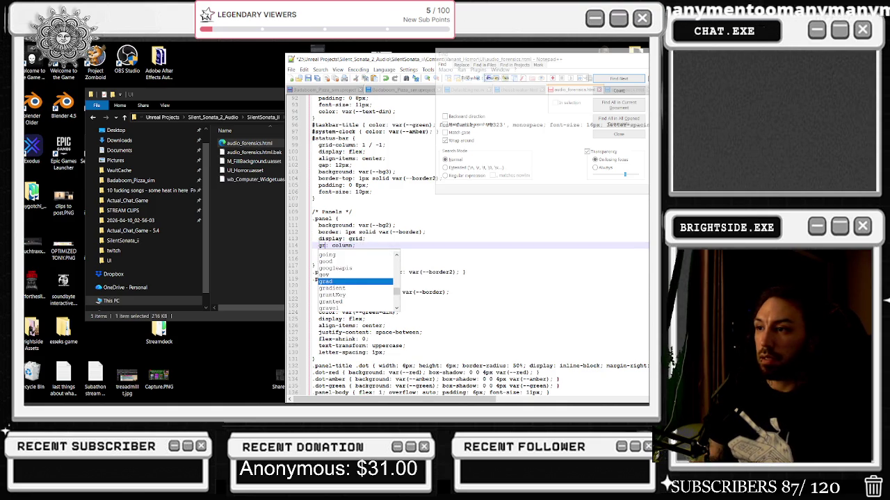
text(template-)
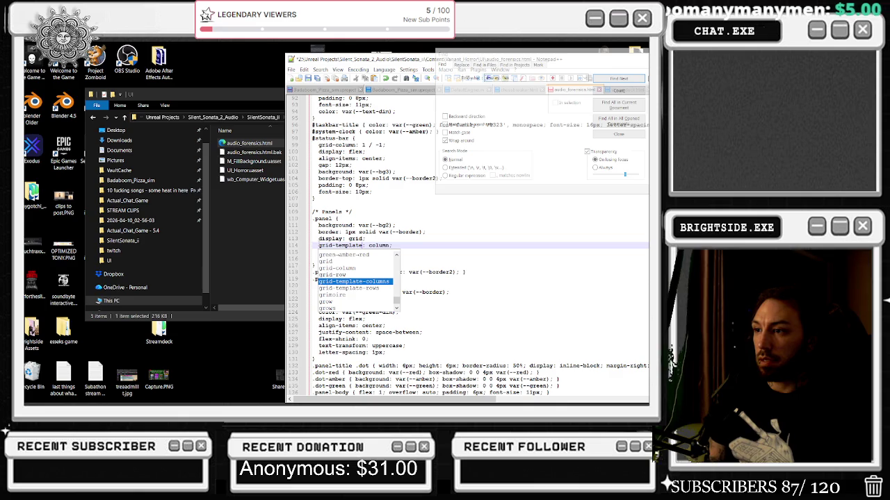
key(Return)
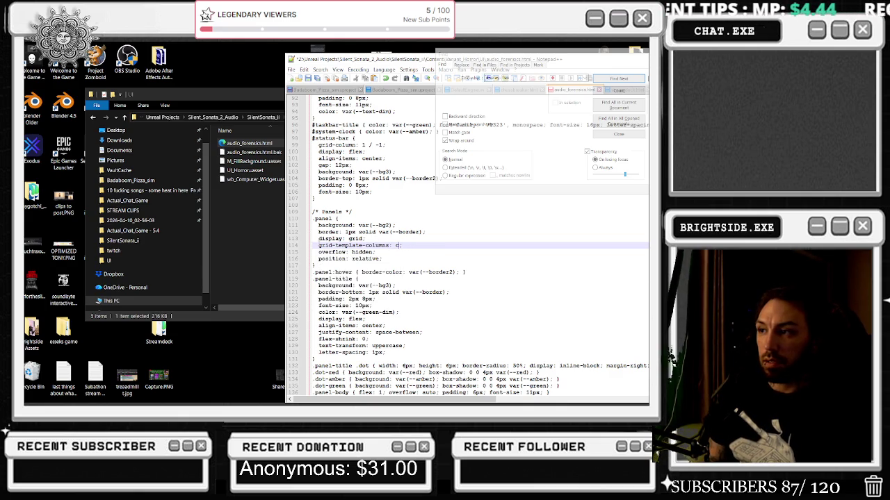
text(1fr)
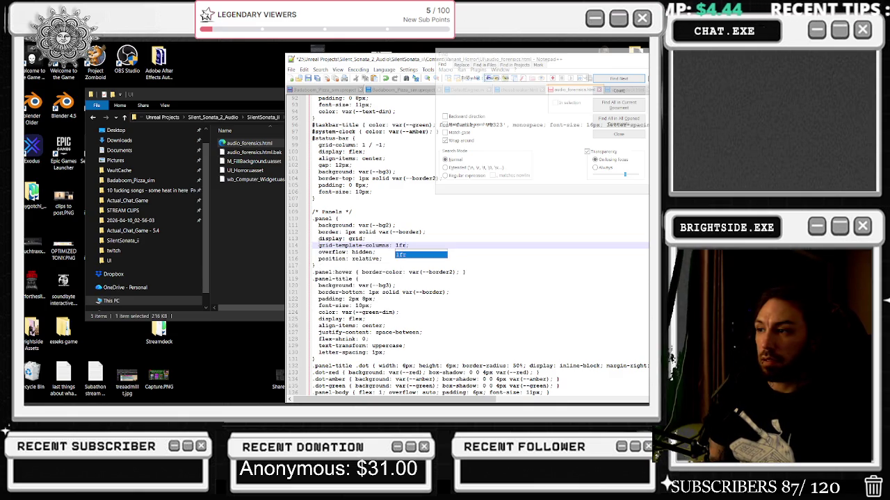
text( 1fr)
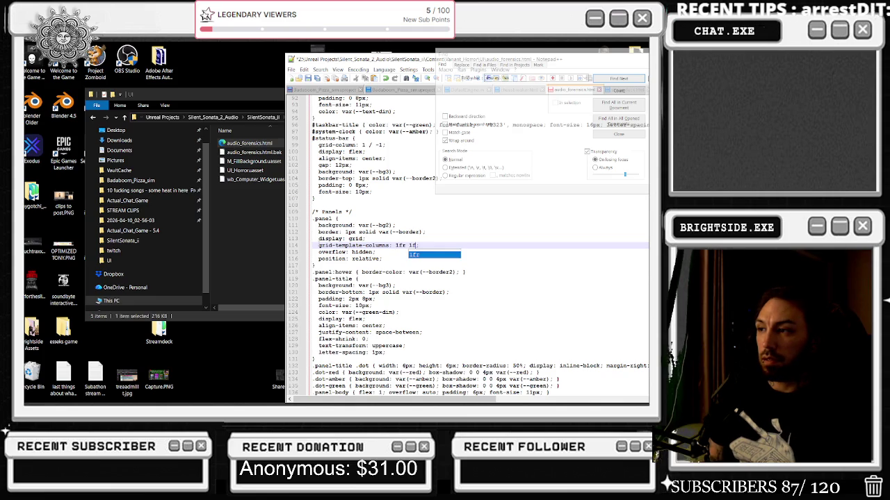
text( 1fr)
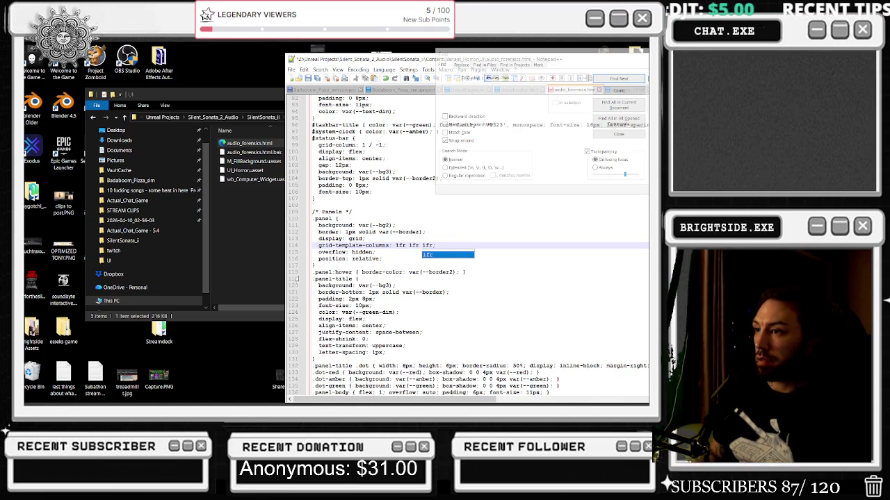
click(381, 239)
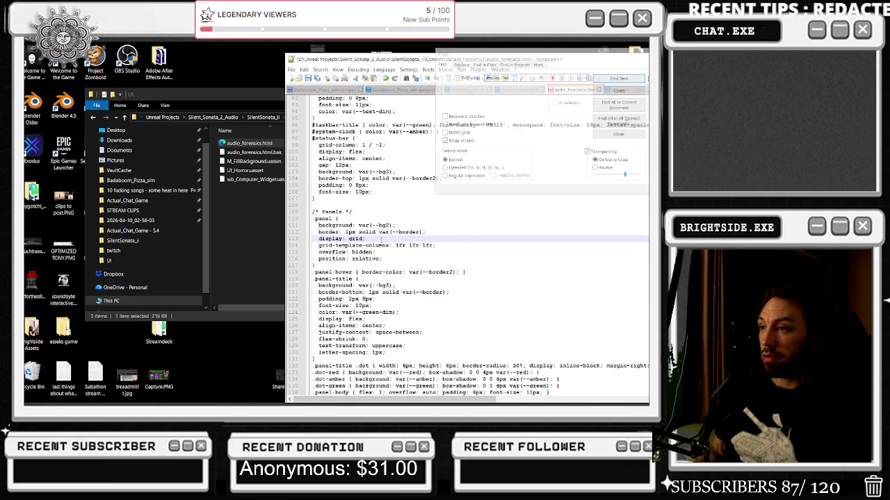
- Reposition and minimize Notepad++, then open audio_forensics.html from File Explorer
mouse_move(625, 60)
mouse_down()
mouse_move(602, 79)
mouse_move(571, 203)
mouse_up()
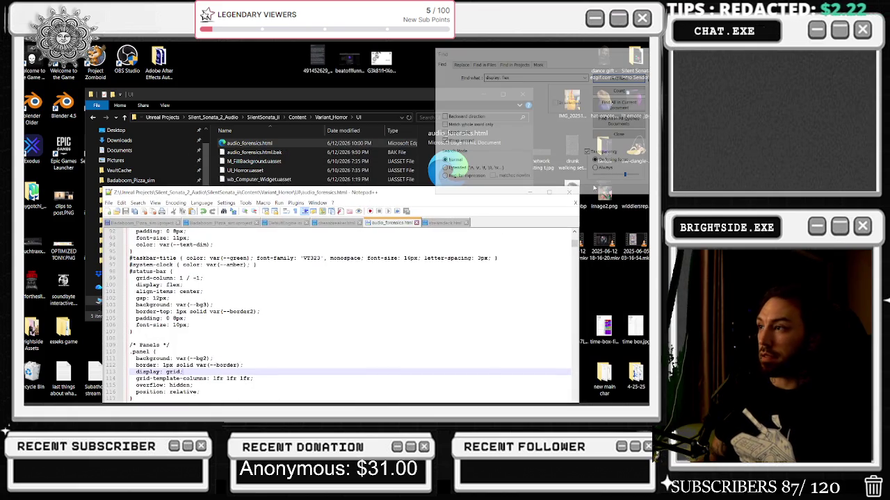
key(ctrl+f)
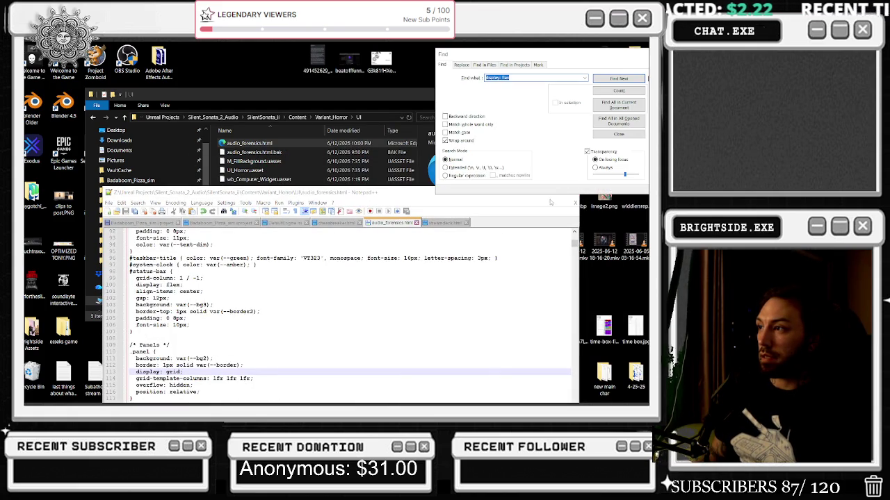
click(569, 194)
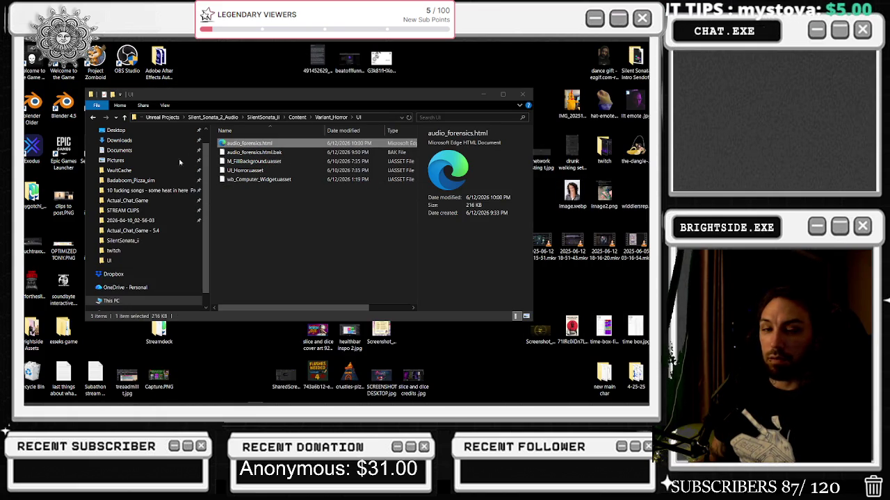
key(Return)
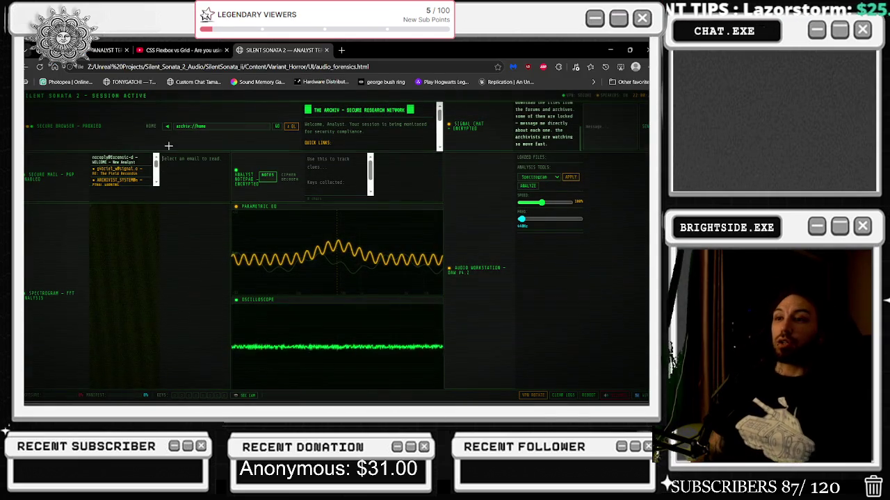
- Switch the analyst notepad to CIPHER DECODER, inspect the panel labels, then close the Silent Sonata tab
click(289, 178)
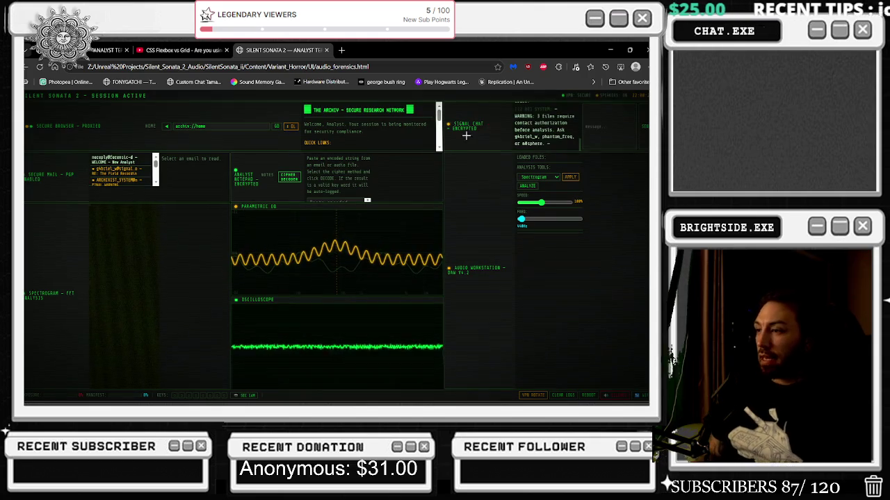
drag(386, 265, 479, 206)
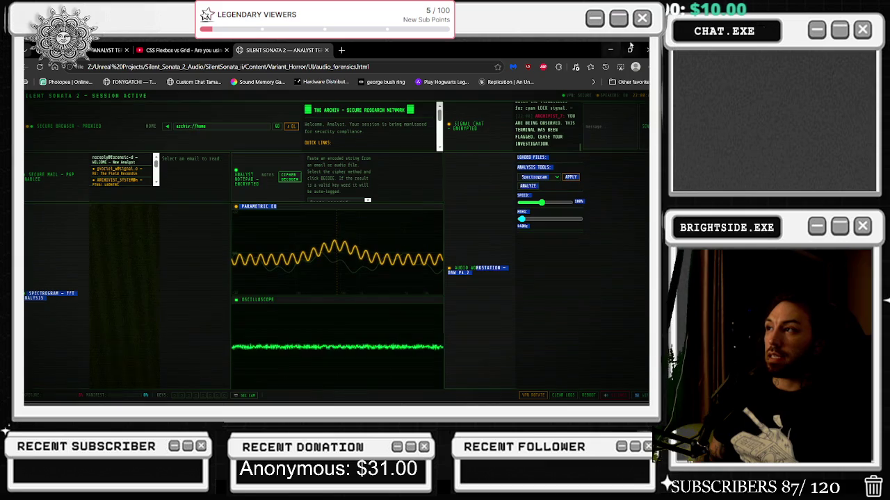
click(326, 53)
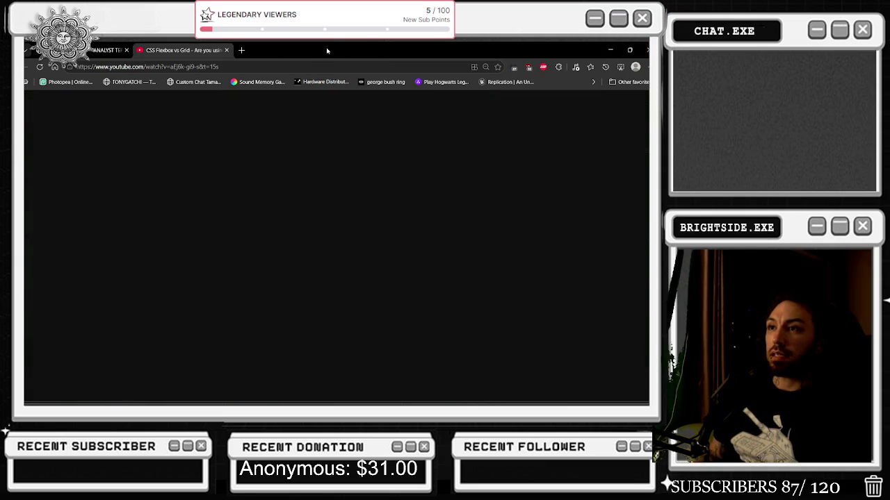
- Open audio_forensics.html from File Explorer in Notepad++ and position the editor window
click(226, 50)
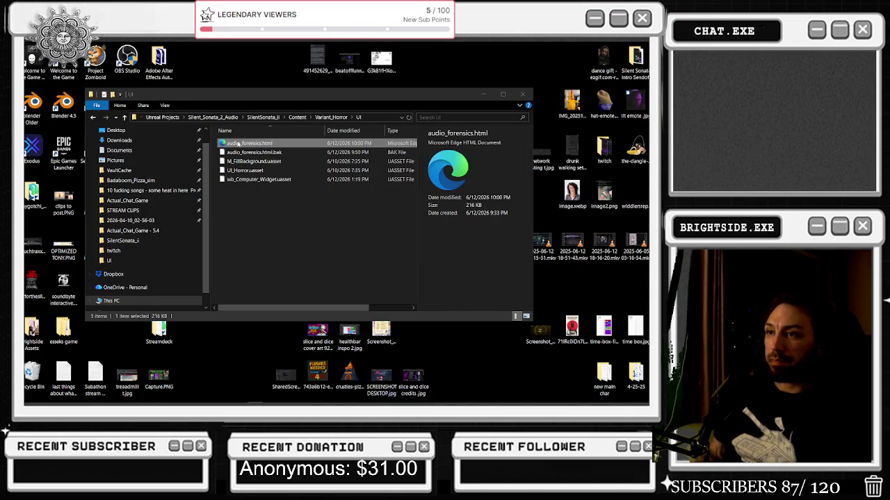
right_click(239, 142)
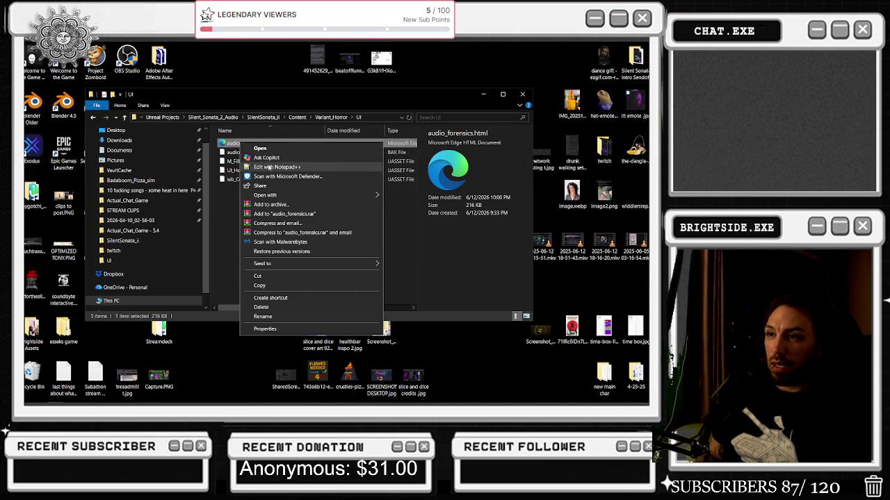
click(273, 173)
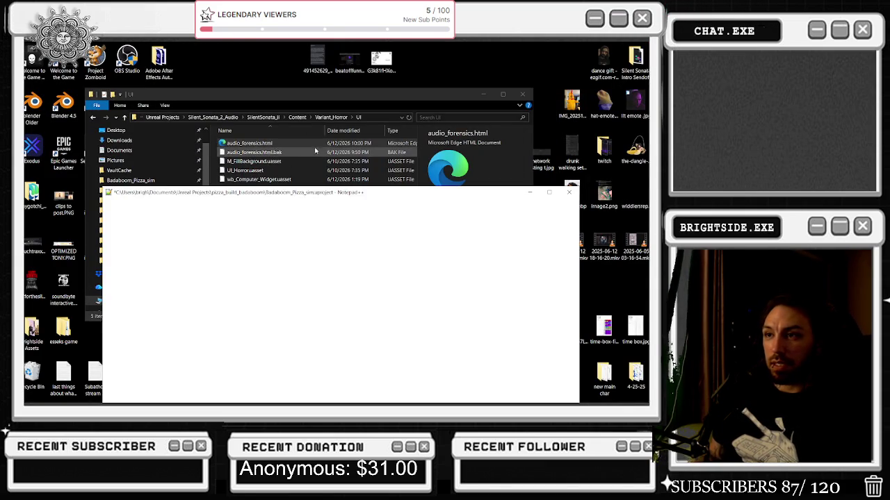
drag(269, 194, 306, 74)
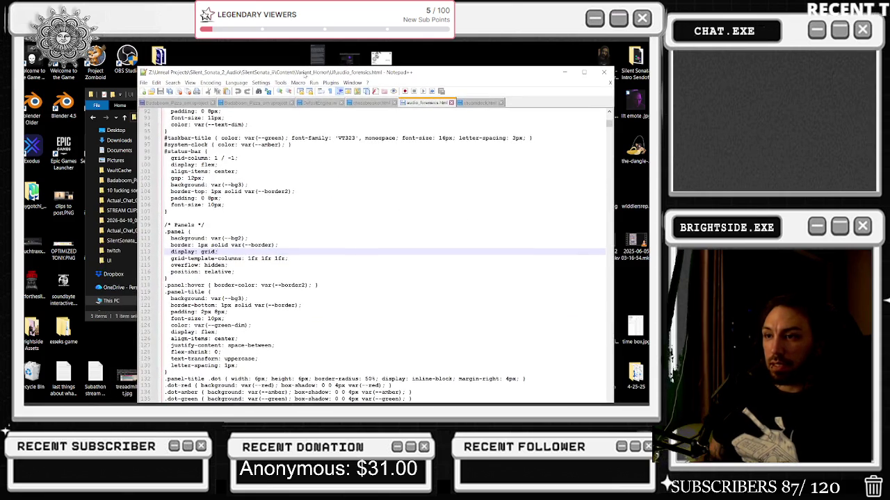
- Replace the .panel grid lines with 'display: flex; flex-direction: column;', then save and close
drag(220, 252, 200, 251)
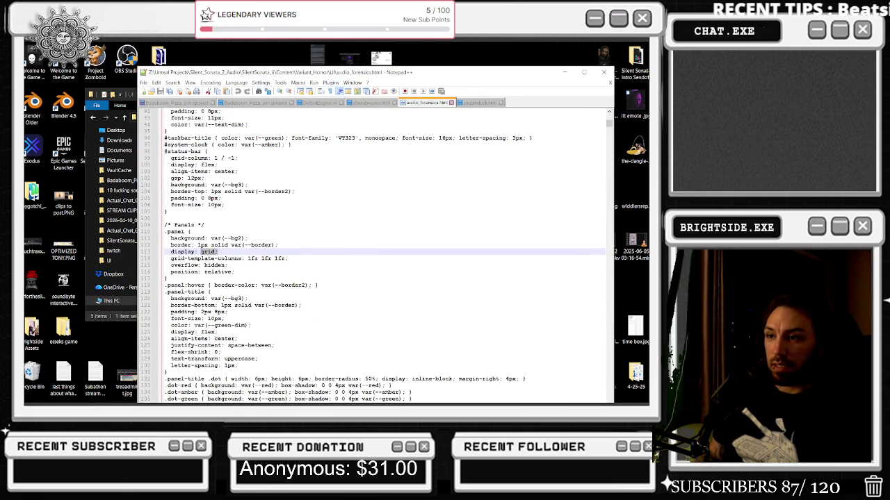
drag(288, 261, 171, 252)
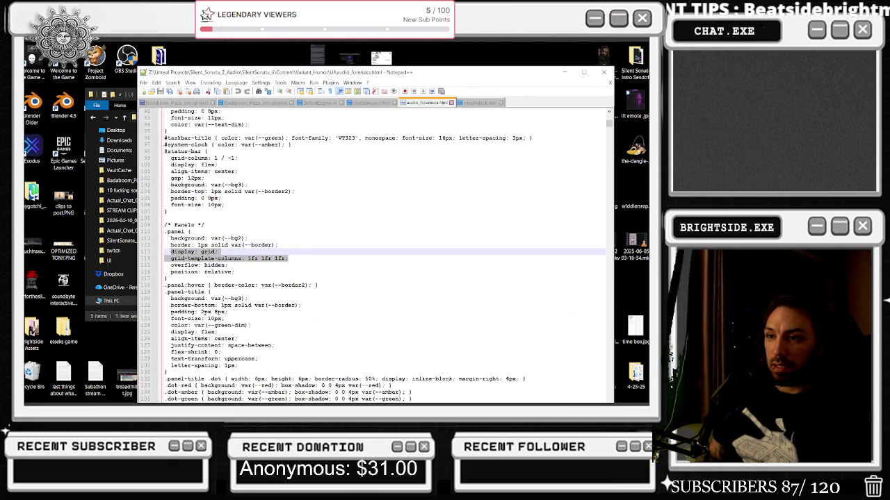
key(ctrl+v)
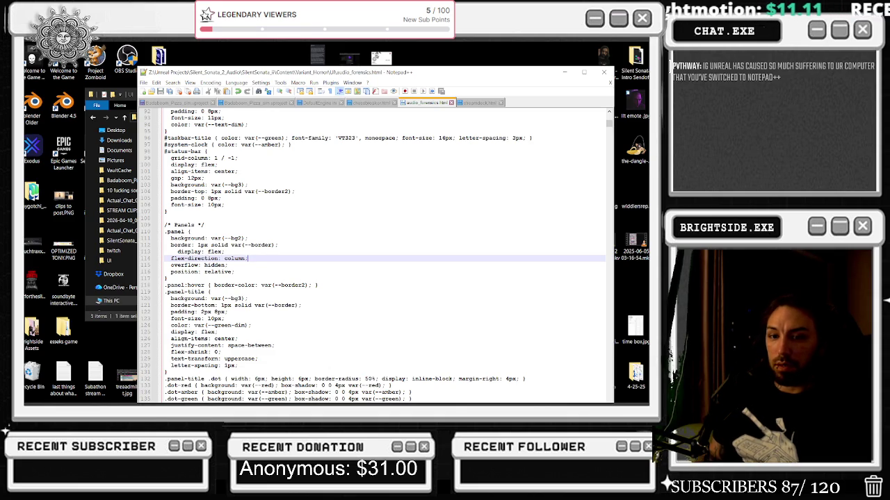
click(433, 210)
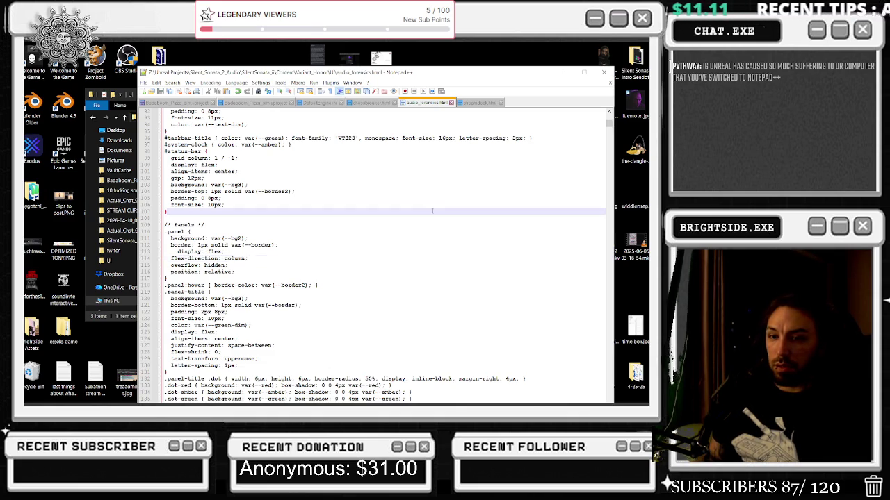
click(603, 71)
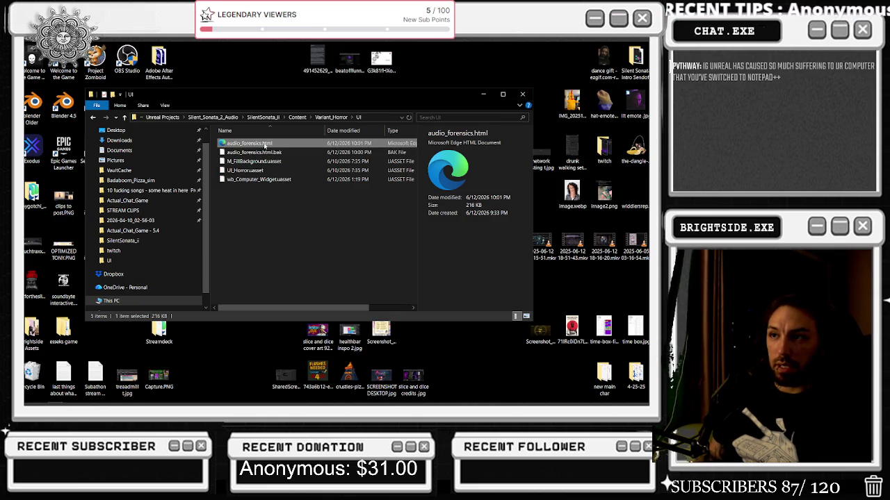
double_click(265, 143)
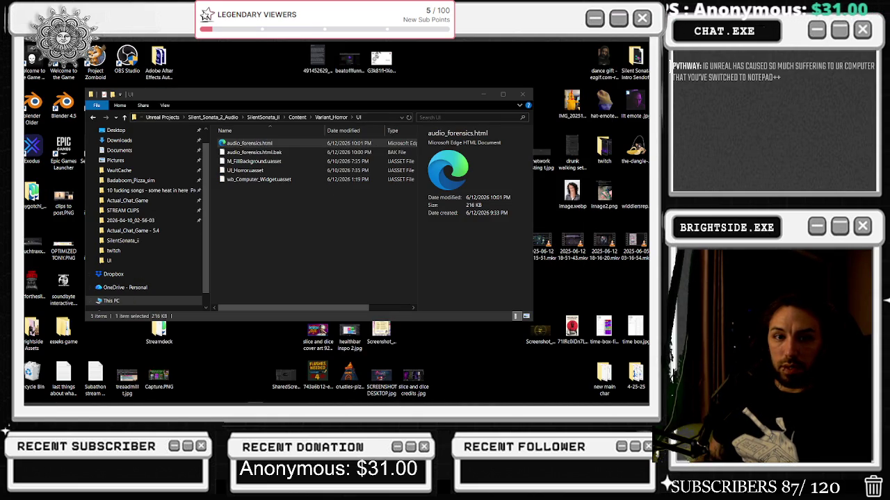
click(278, 322)
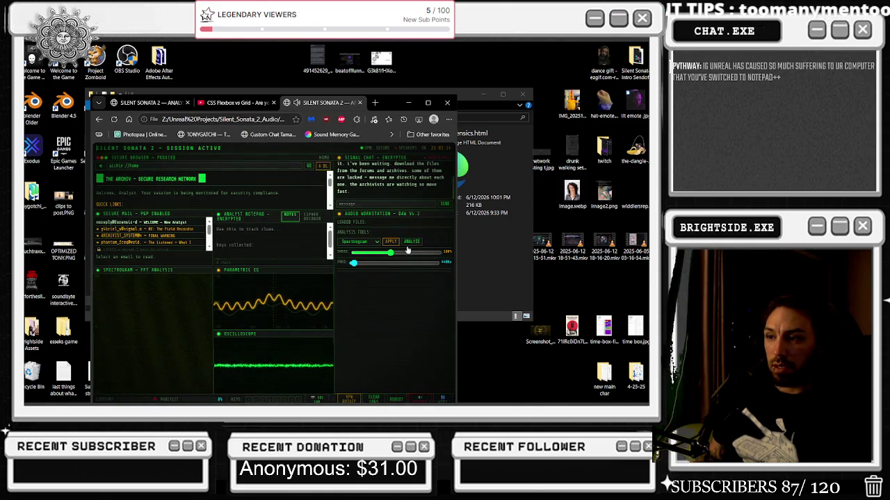
click(139, 230)
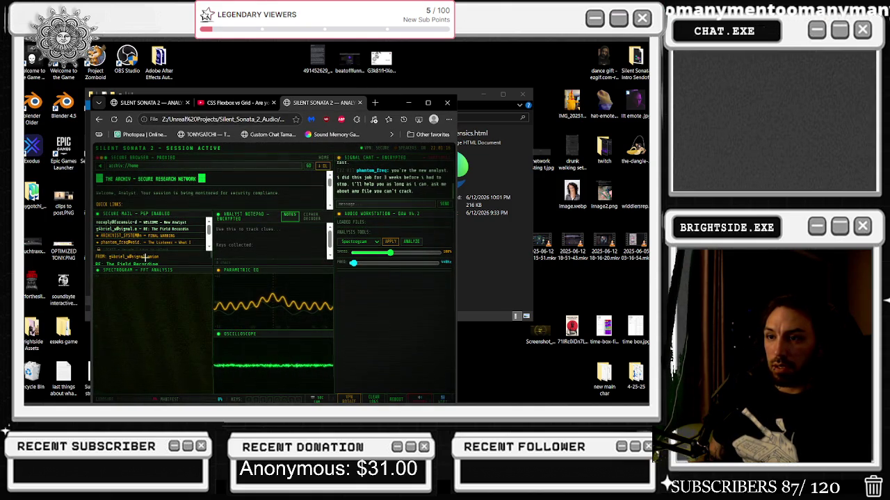
click(157, 254)
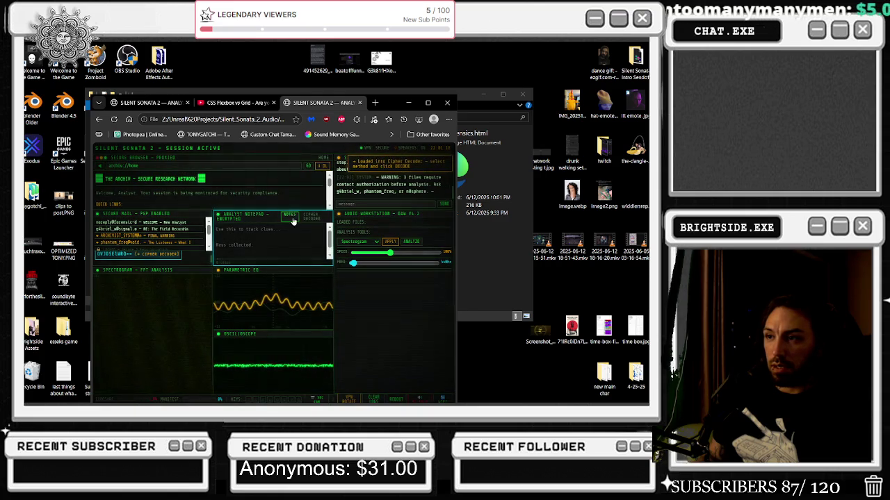
click(310, 217)
click(306, 265)
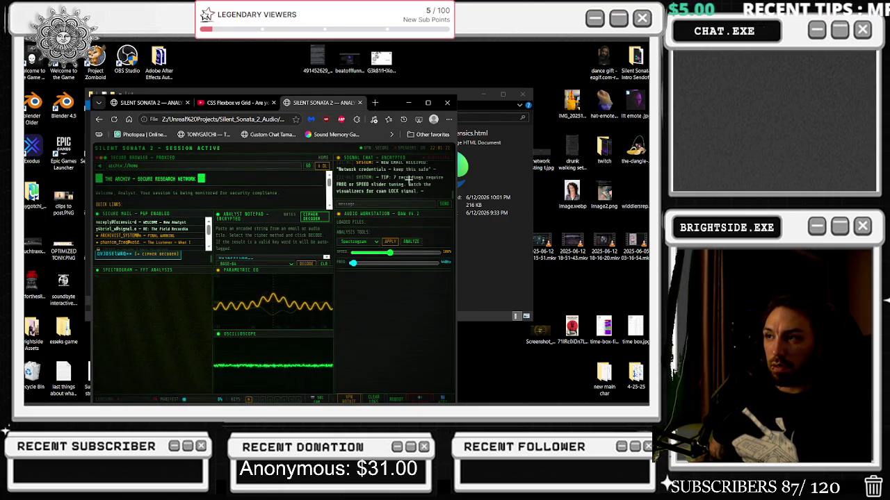
double_click(408, 103)
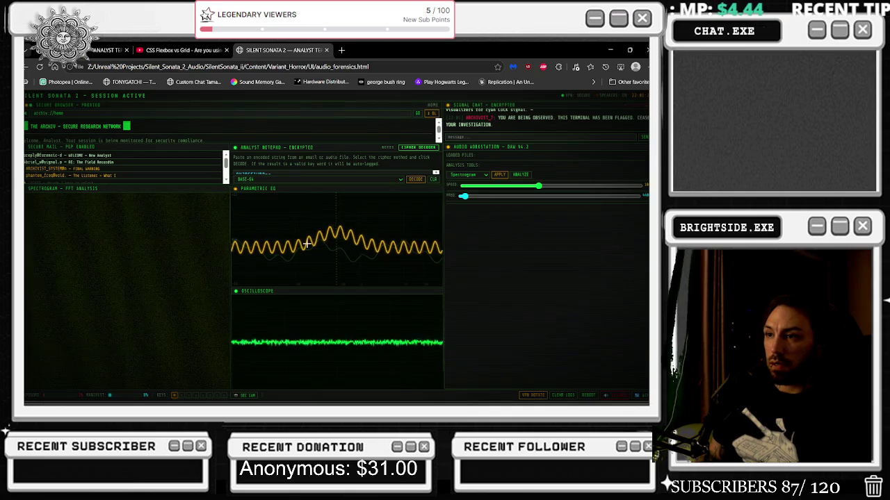
mouse_move(129, 187)
mouse_down()
mouse_move(114, 193)
mouse_move(125, 179)
mouse_move(166, 175)
mouse_up()
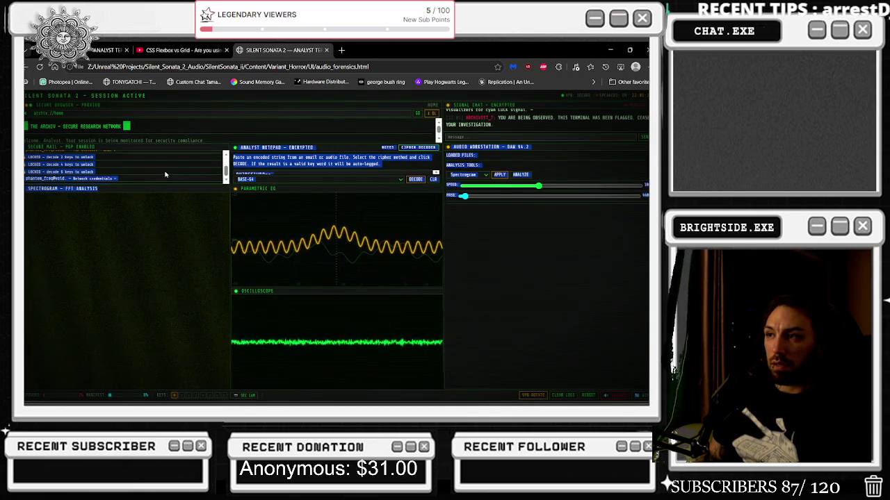
click(223, 192)
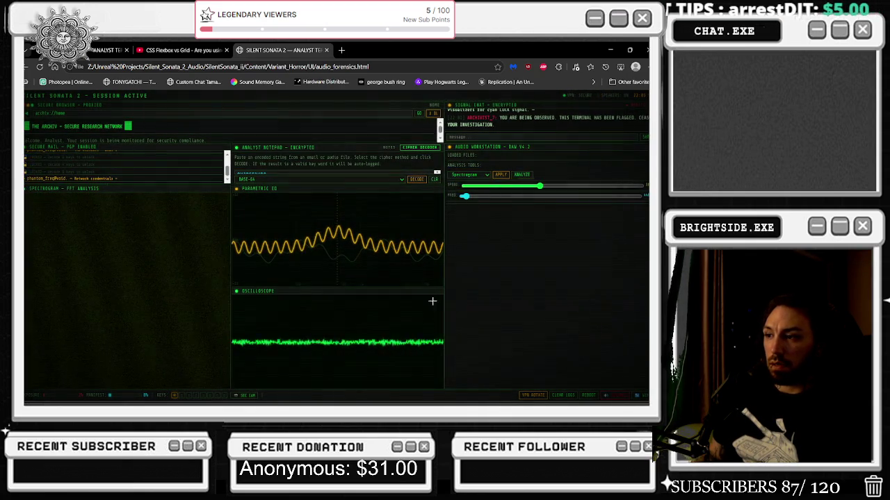
click(545, 396)
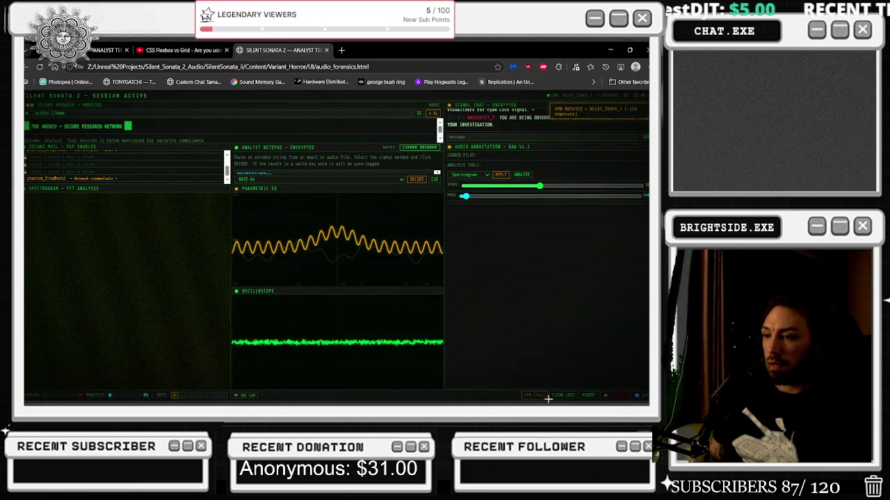
click(563, 395)
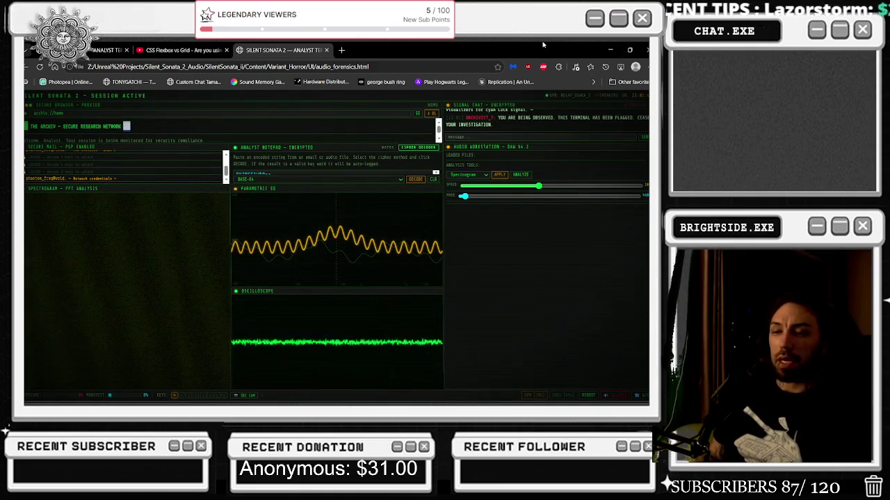
key(ctrl+w)
key(alt+F4)
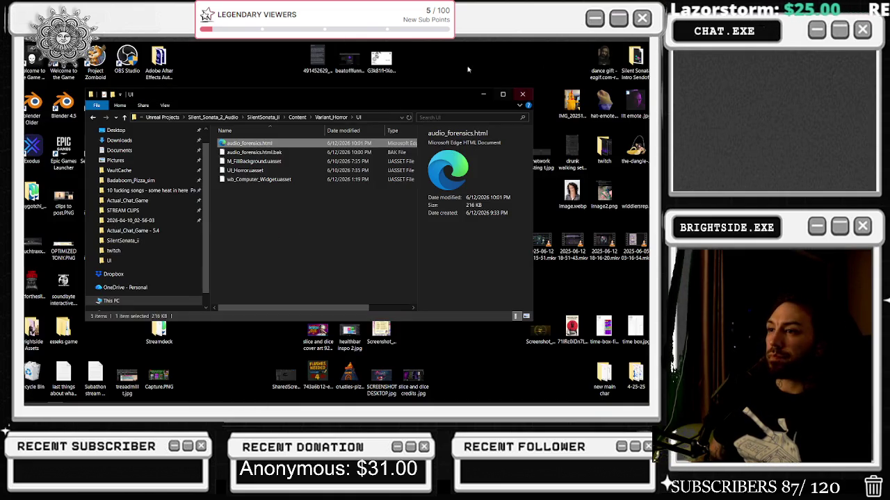
- Open audio_forensics.html in Notepad++ and replace its entire contents with the pasted code
right_click(254, 144)
click(283, 172)
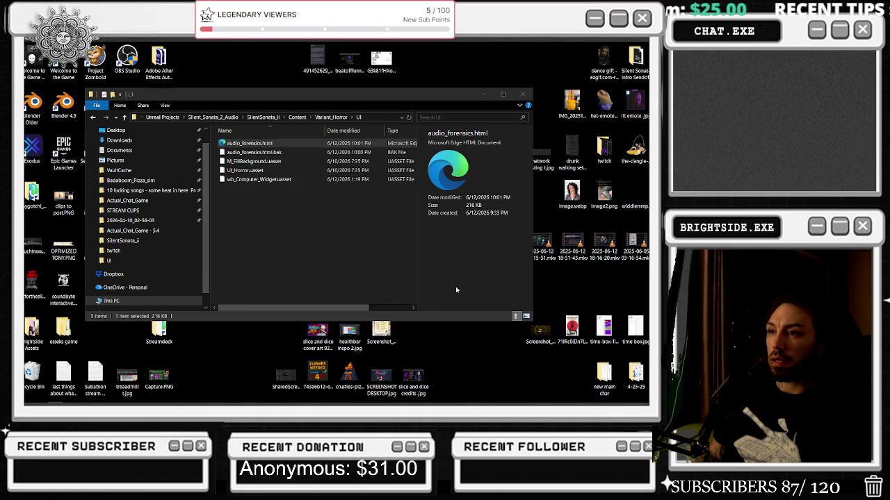
click(339, 226)
key(ctrl+a)
text(v)
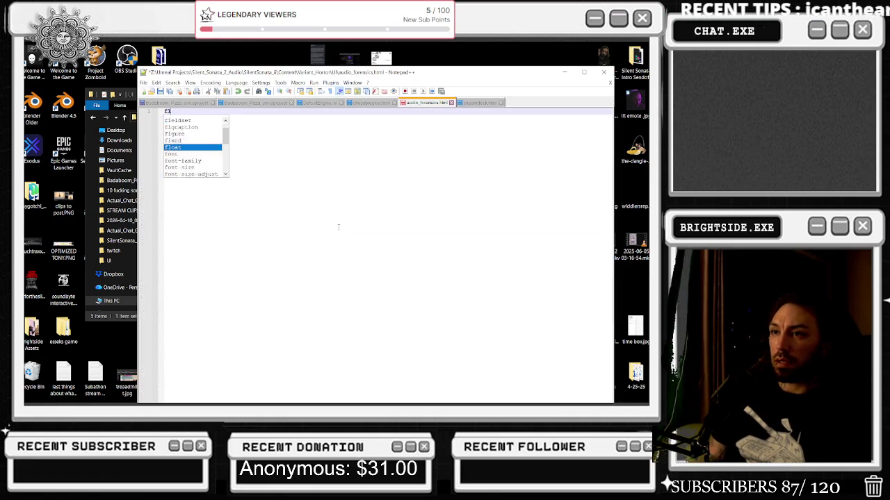
key(BackSpace)
key(ctrl+v)
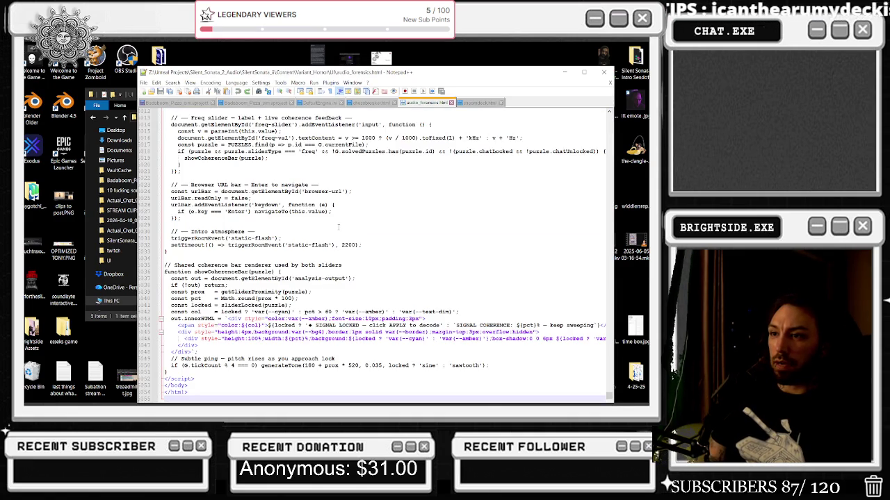
- Search for 'display: flex' and step through occurrences until reaching the .panel-title rule
key(ctrl+f)
key(Return)
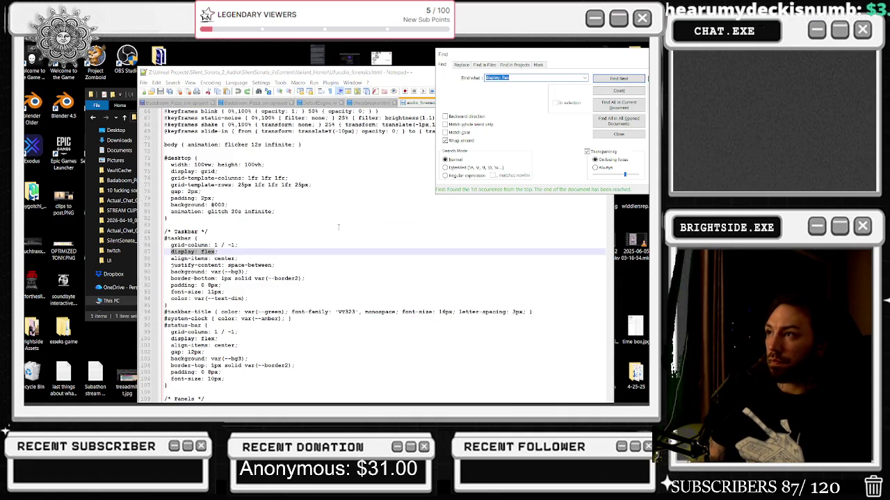
key(Return)
key(Return)
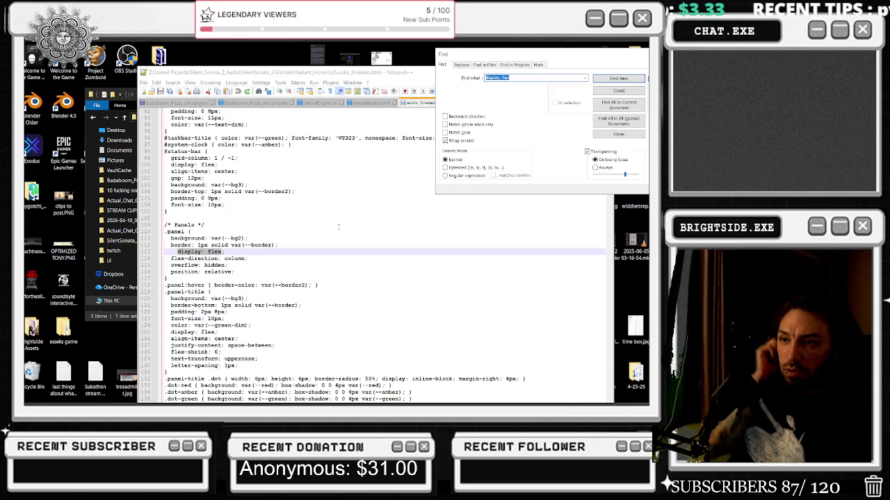
key(Return)
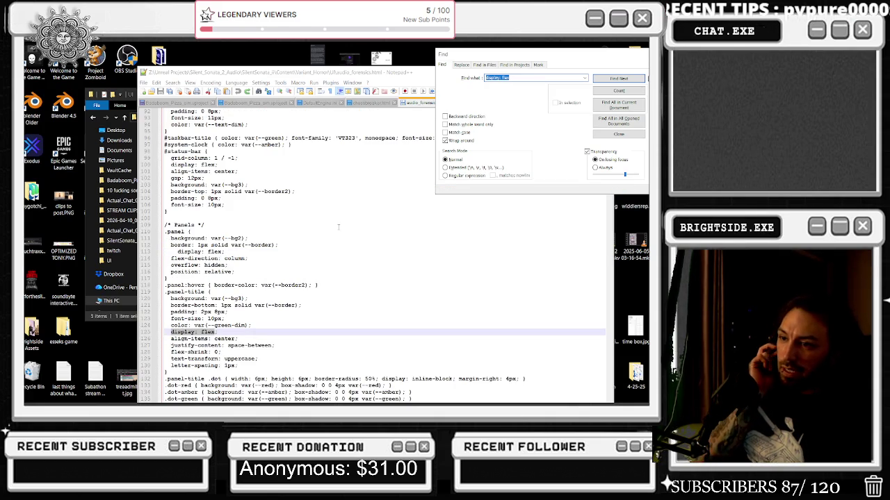
key(Return)
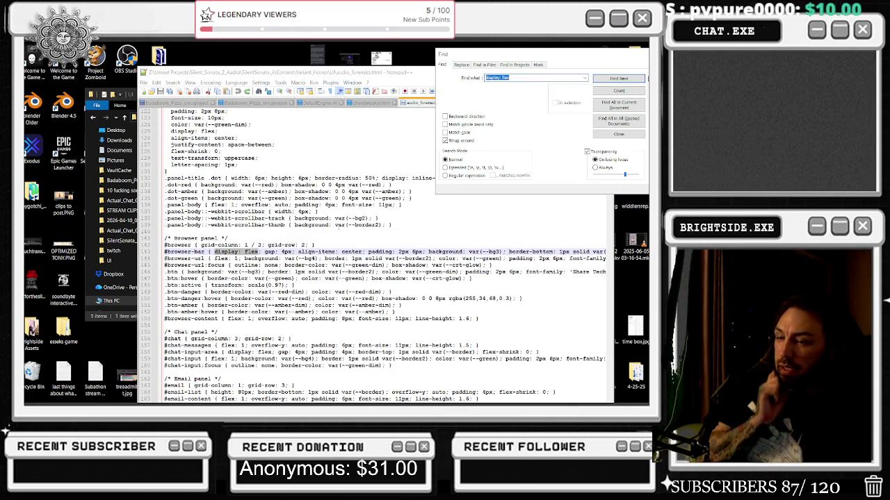